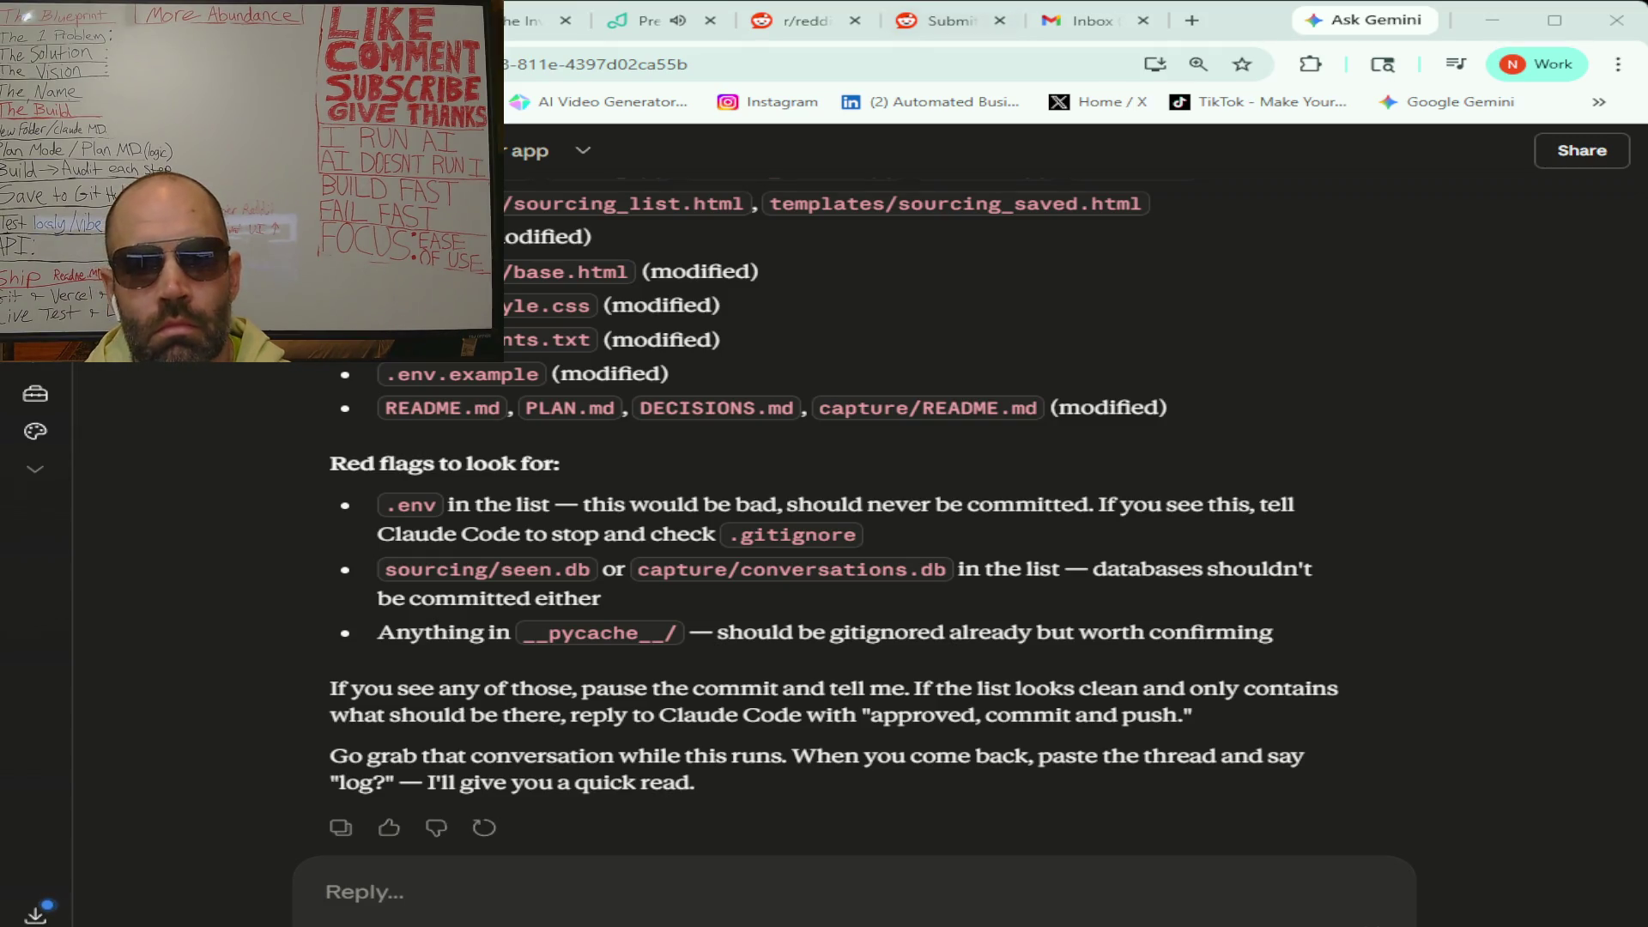
# - Search Reddit for r/investing
pyautogui.click(798, 20)
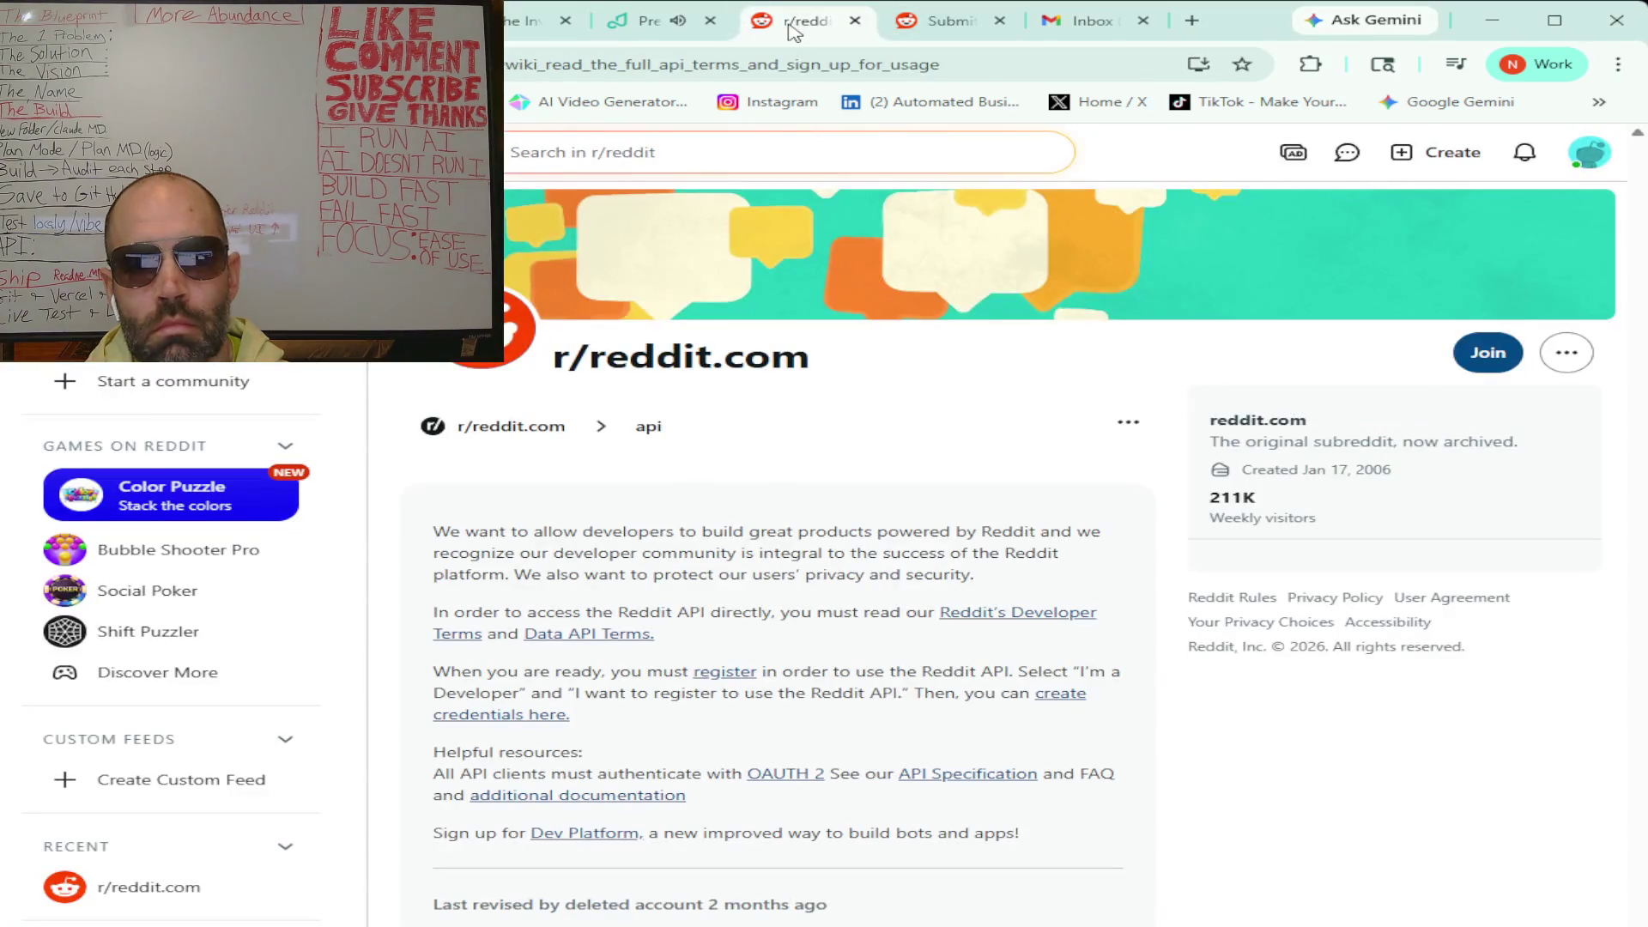
pyautogui.click(654, 152)
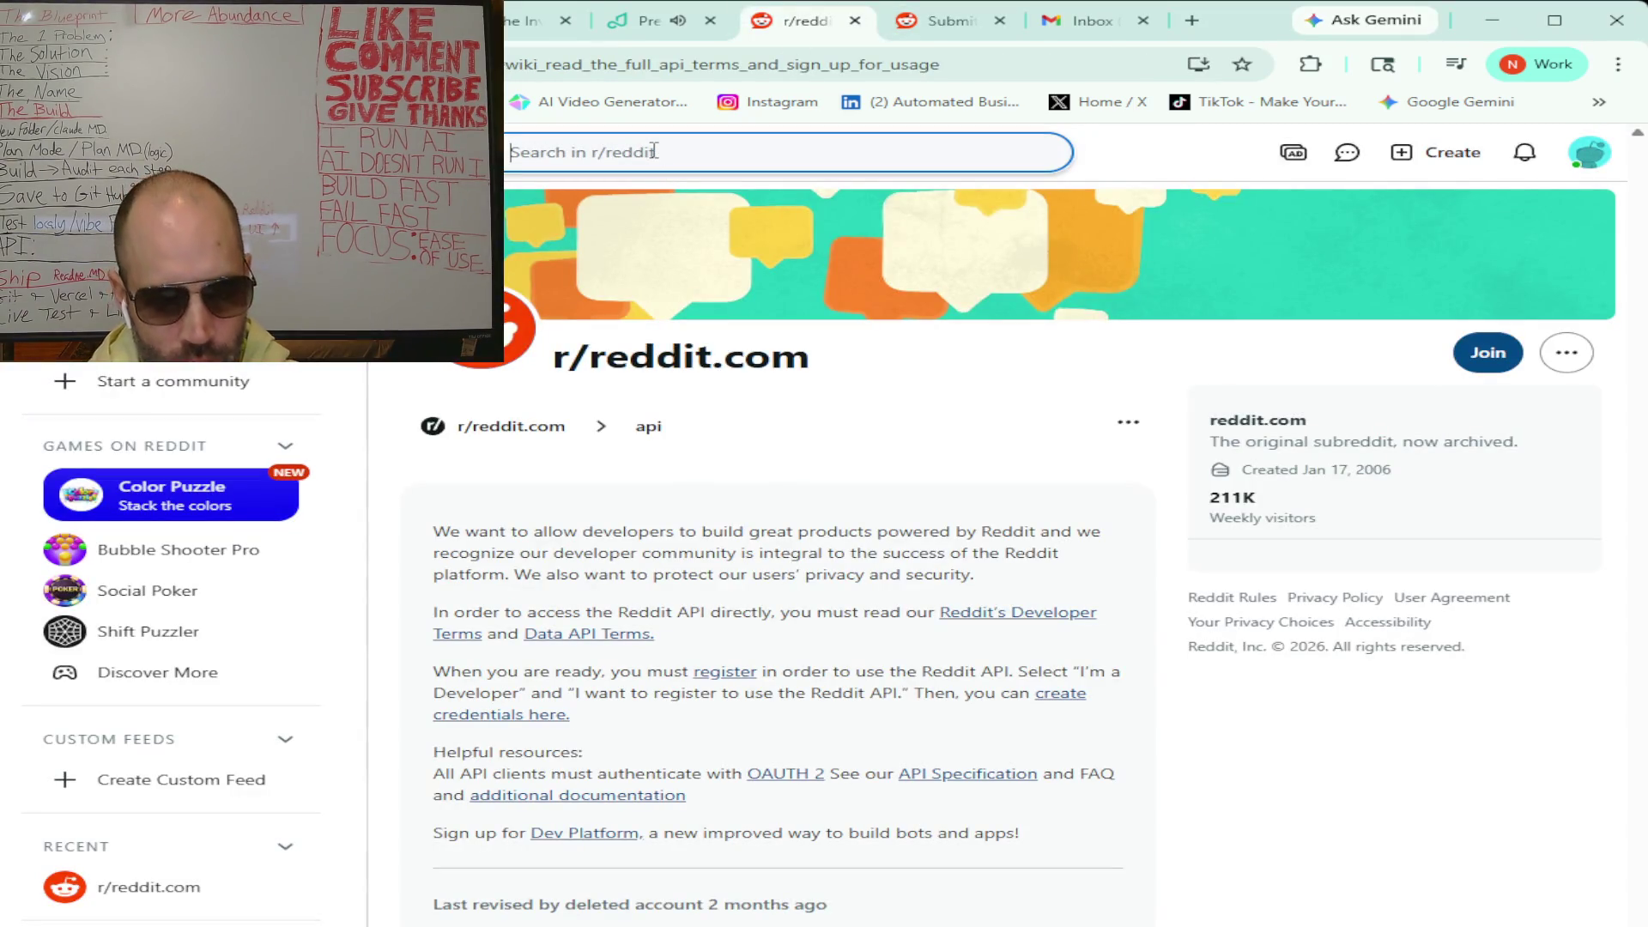
pyautogui.write('r/investing')
pyautogui.press('Return')
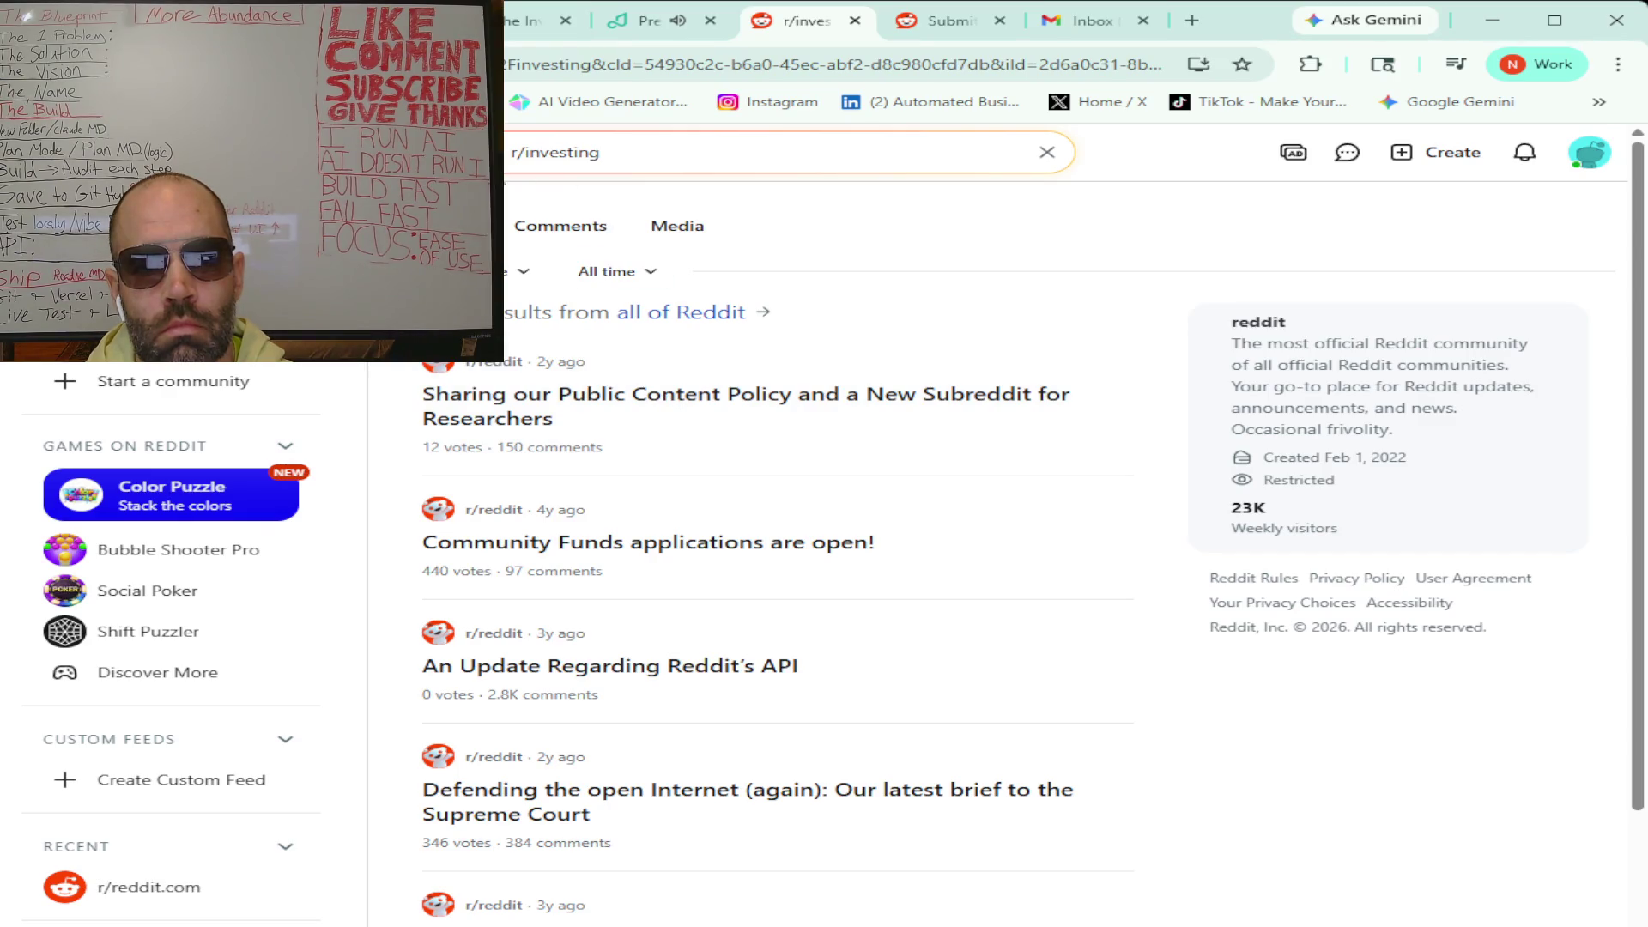
# - Rerun the r/investing search across all of Reddit, skim the results, and return to Claude
pyautogui.click(494, 153)
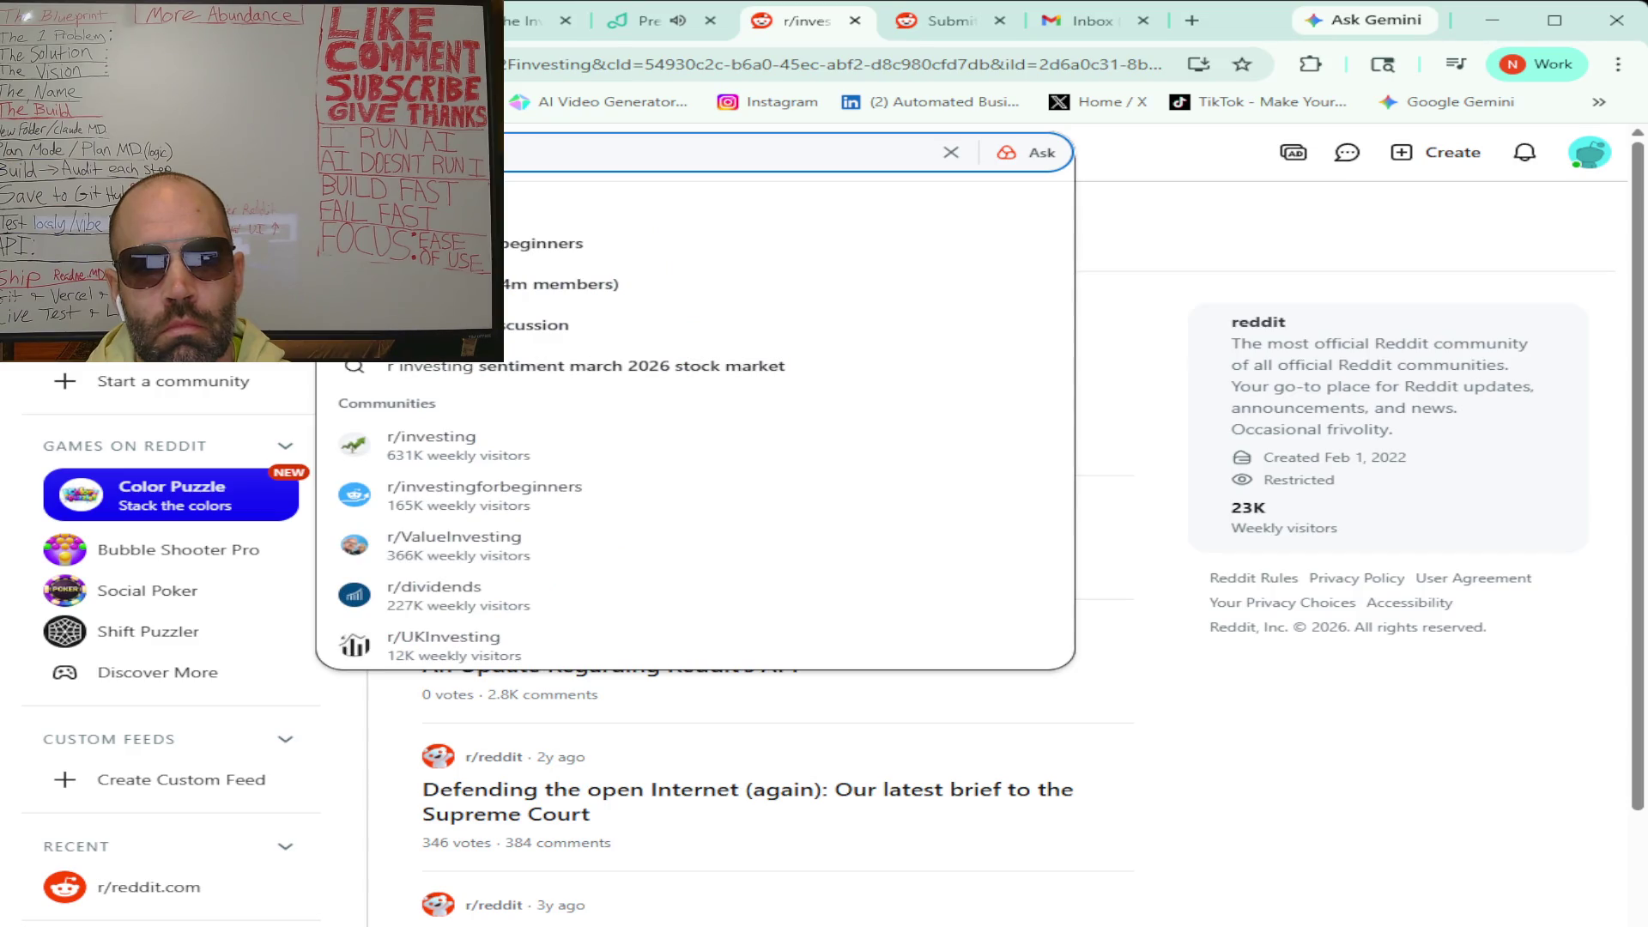
pyautogui.click(507, 211)
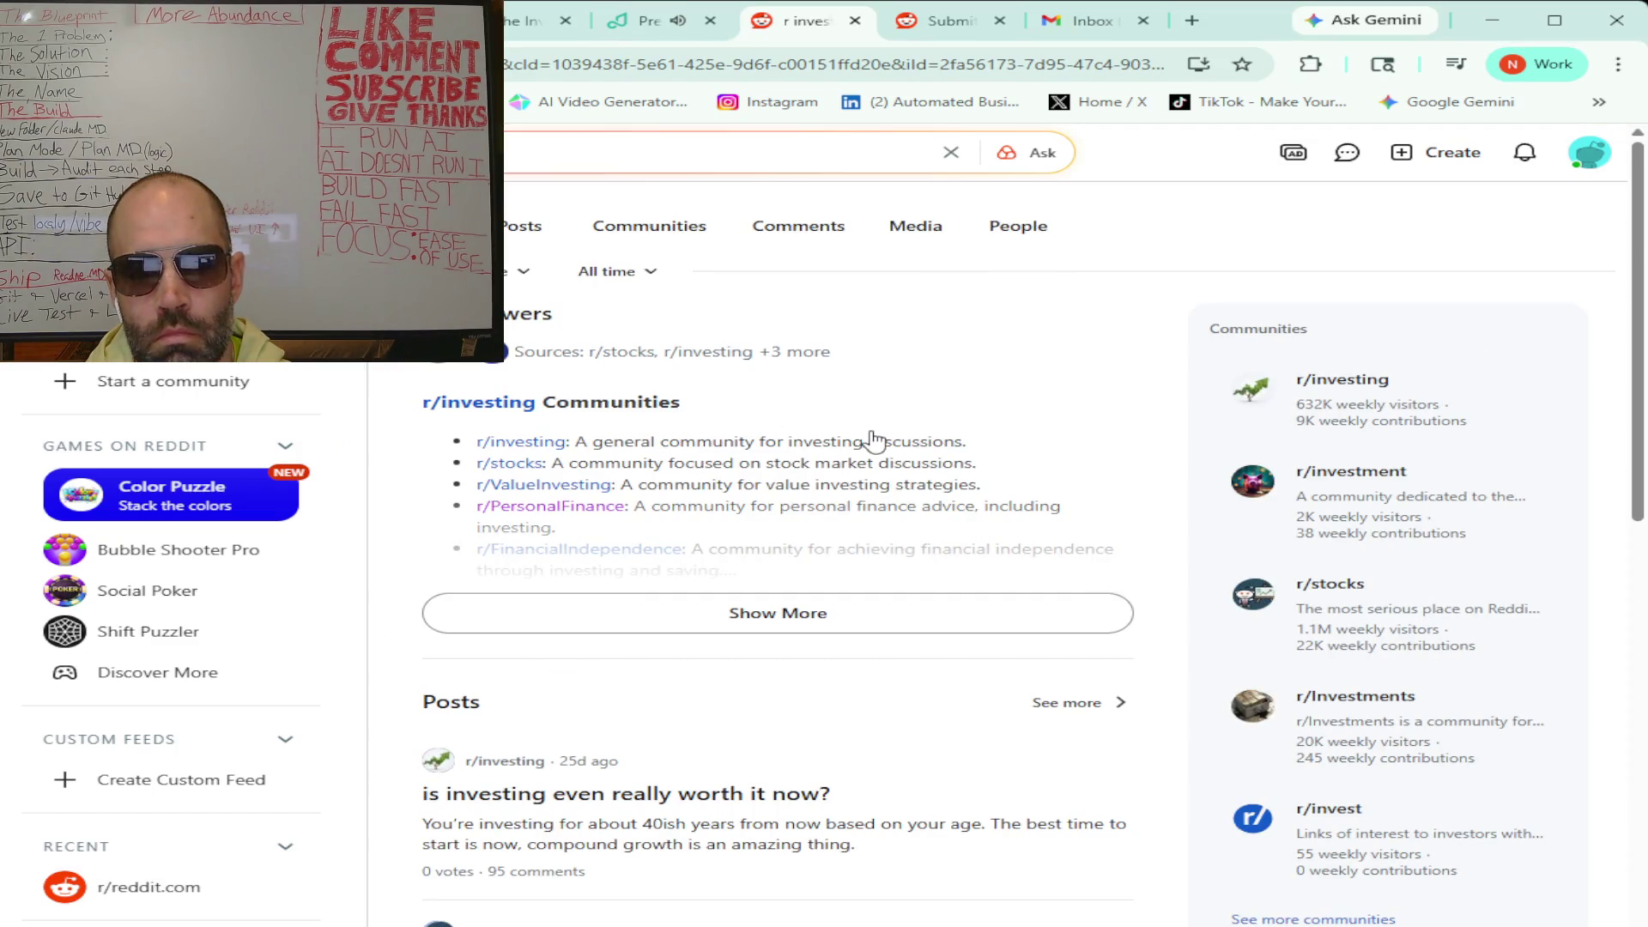
pyautogui.scroll(-3, 874, 439)
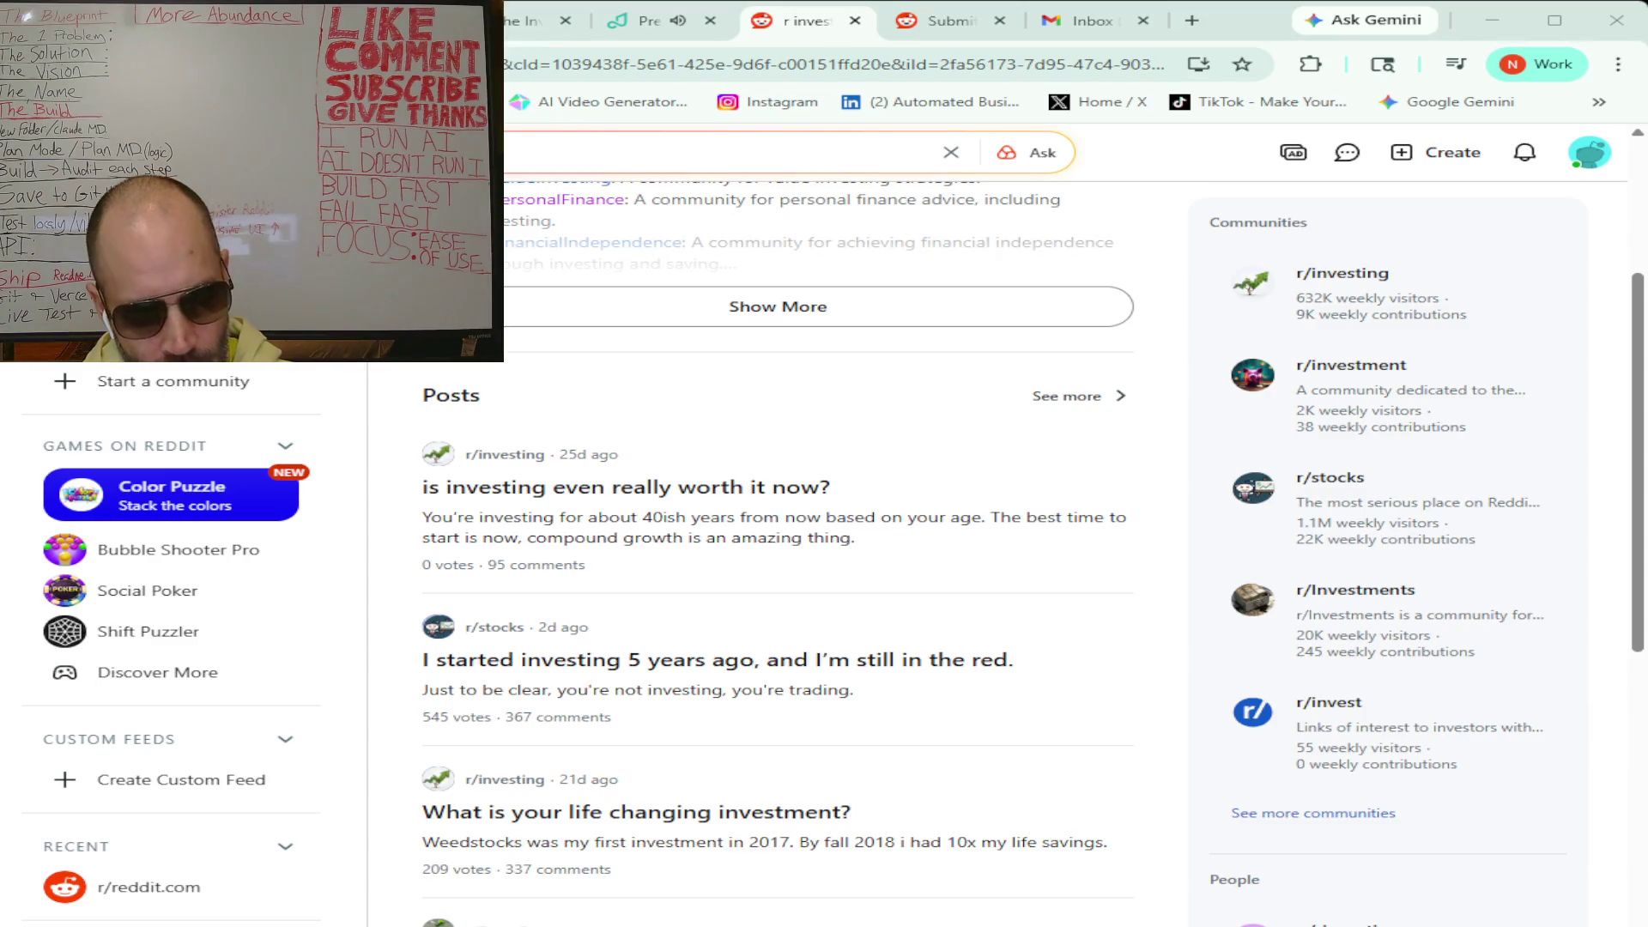
pyautogui.hotkey('ctrl', 'shift', 'Tab')
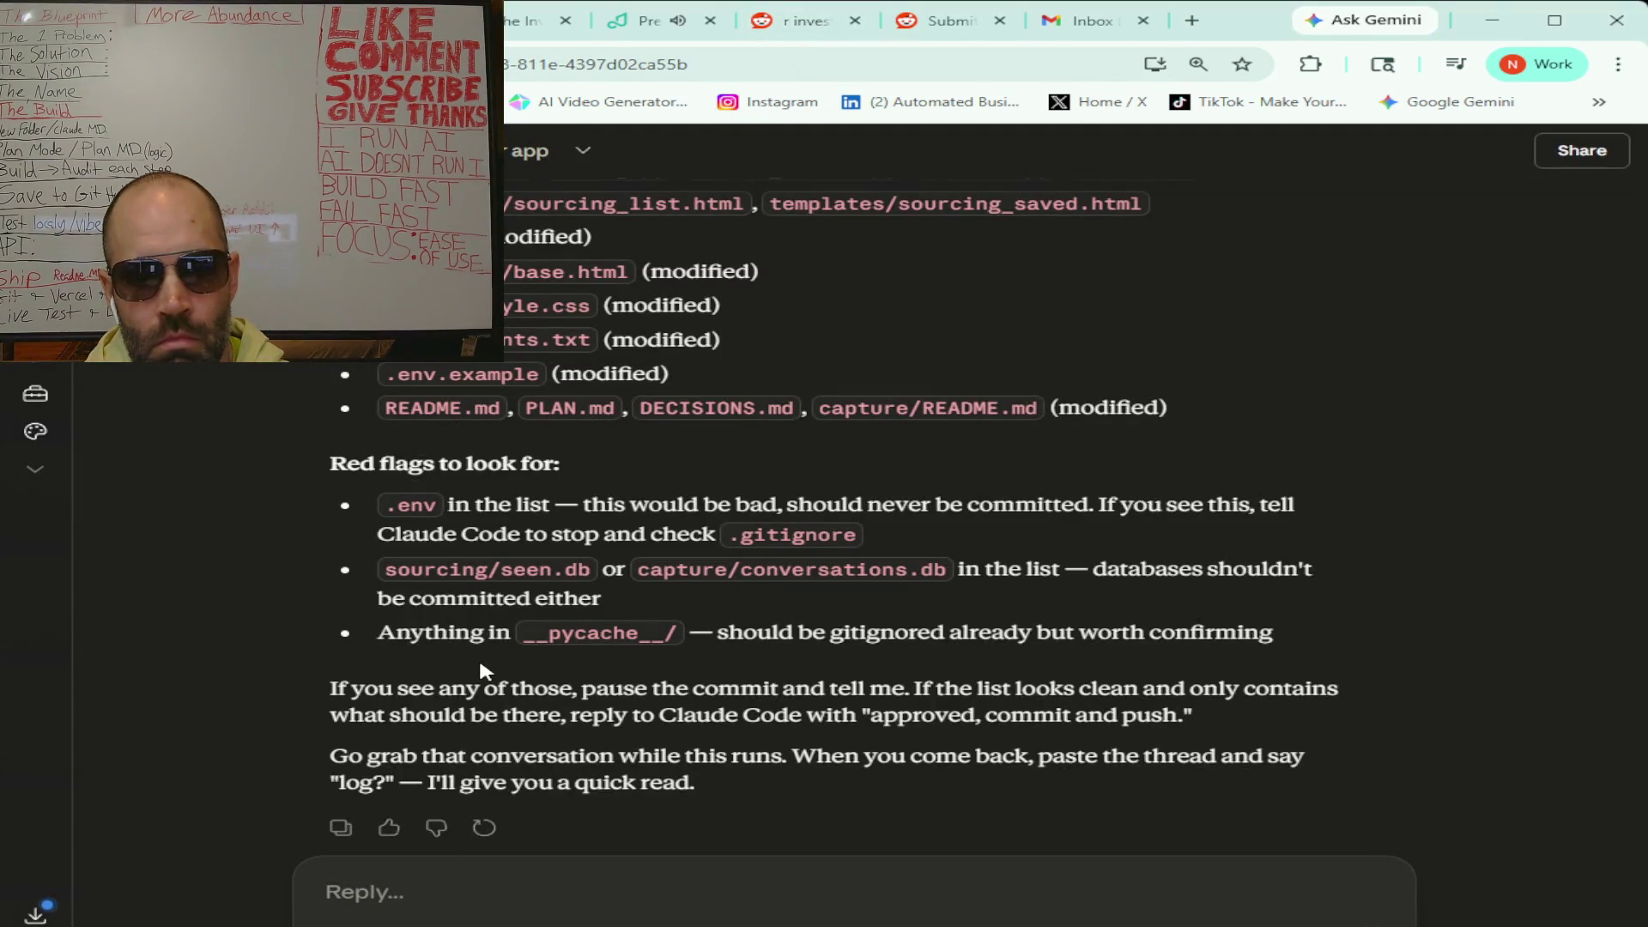
# - Send Claude the pasted report: commit 16545be landed locally but the push to main was blocked
pyautogui.click(1045, 898)
pyautogui.write('Commit landed locally as 16545be (22 files, +919/-7). But the push  was blocked by a policy hook: “Push to the default branch (main)  bypasses PR review; commits should go to a feature branch.”  Options: 1. Create a feature branch and push that, then open a PR — git checkout -b sourcing-module && git push -u origin sourcing-module 2. Bypass the hook by adding a Bash permission rule in .claude/settings.json (if you want direct-to-main to stay allowed for solo work) 3. Push manually — run git push origin main yourself in a terminal; the hook only blocks me Given this is a solo repo where you’ve been committing directly to main (last 5 commits on main per the session-start log), option 2 or  3 matches your actual workflow. Option 1 would be over-process. Which do you want?')
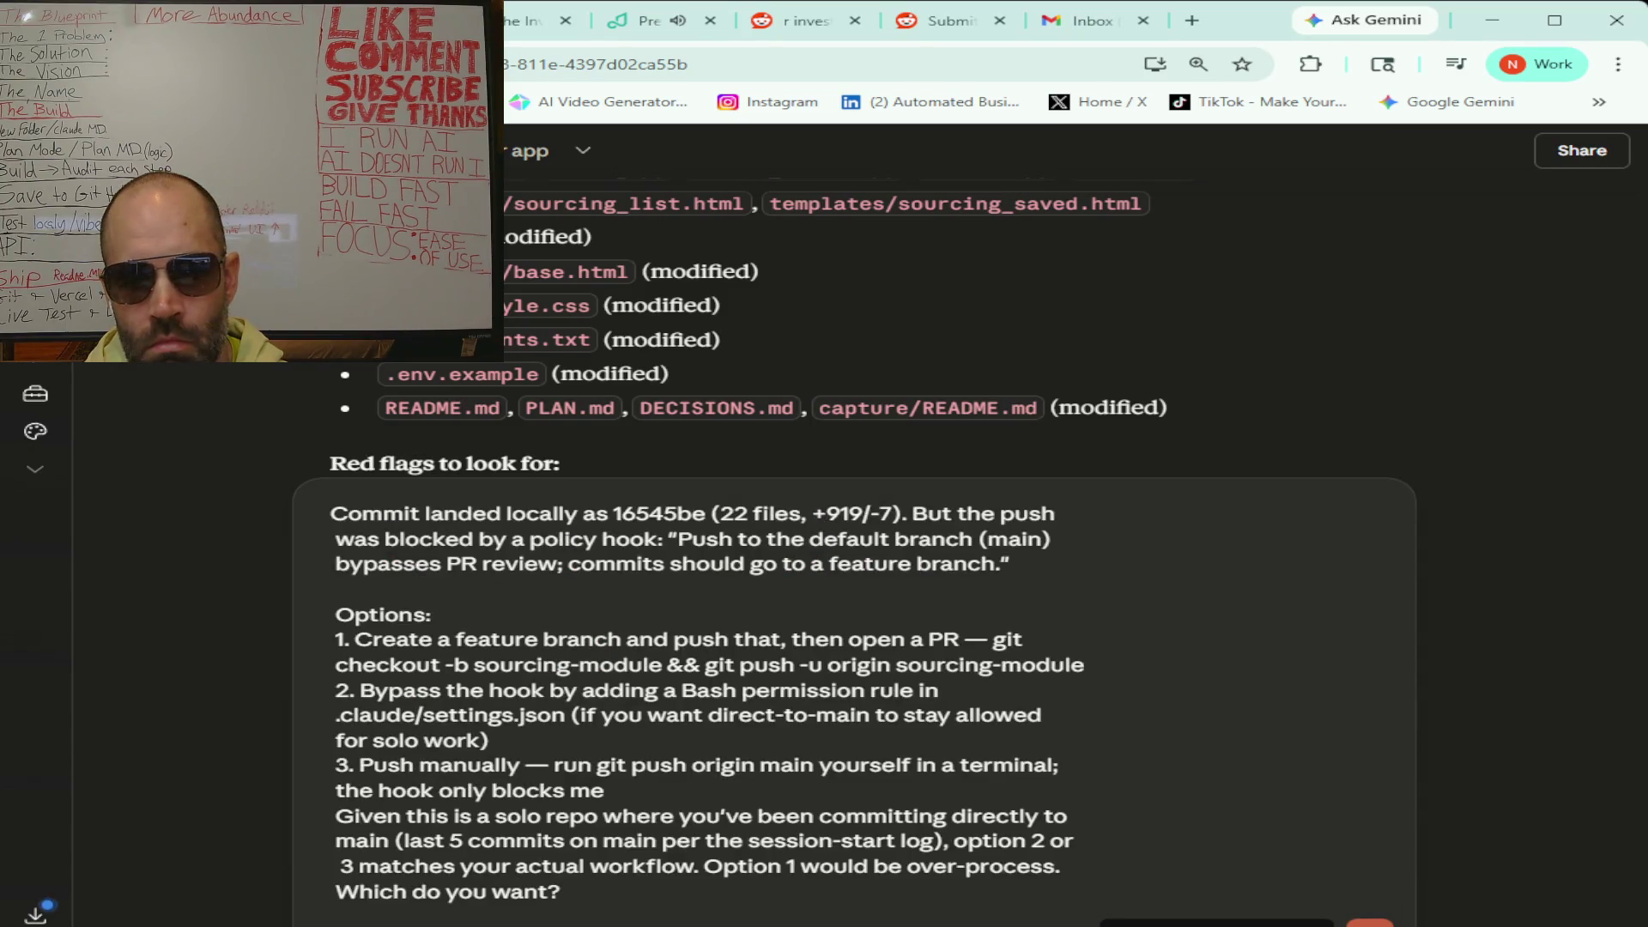
pyautogui.press('Return')
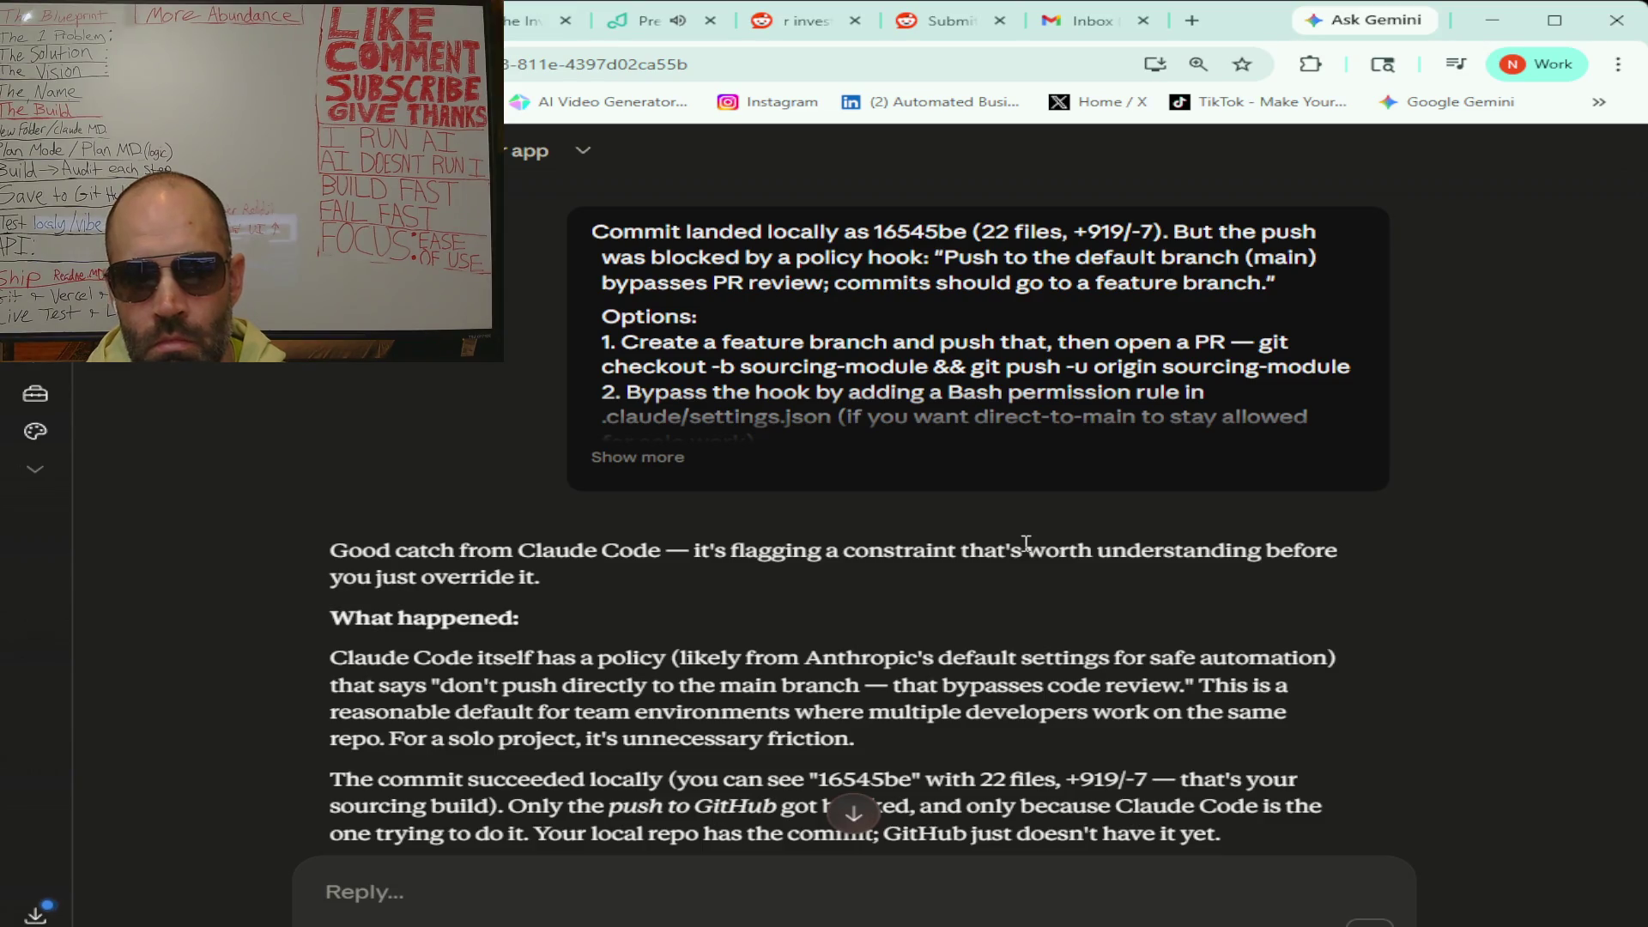
pyautogui.scroll(-2, 1026, 546)
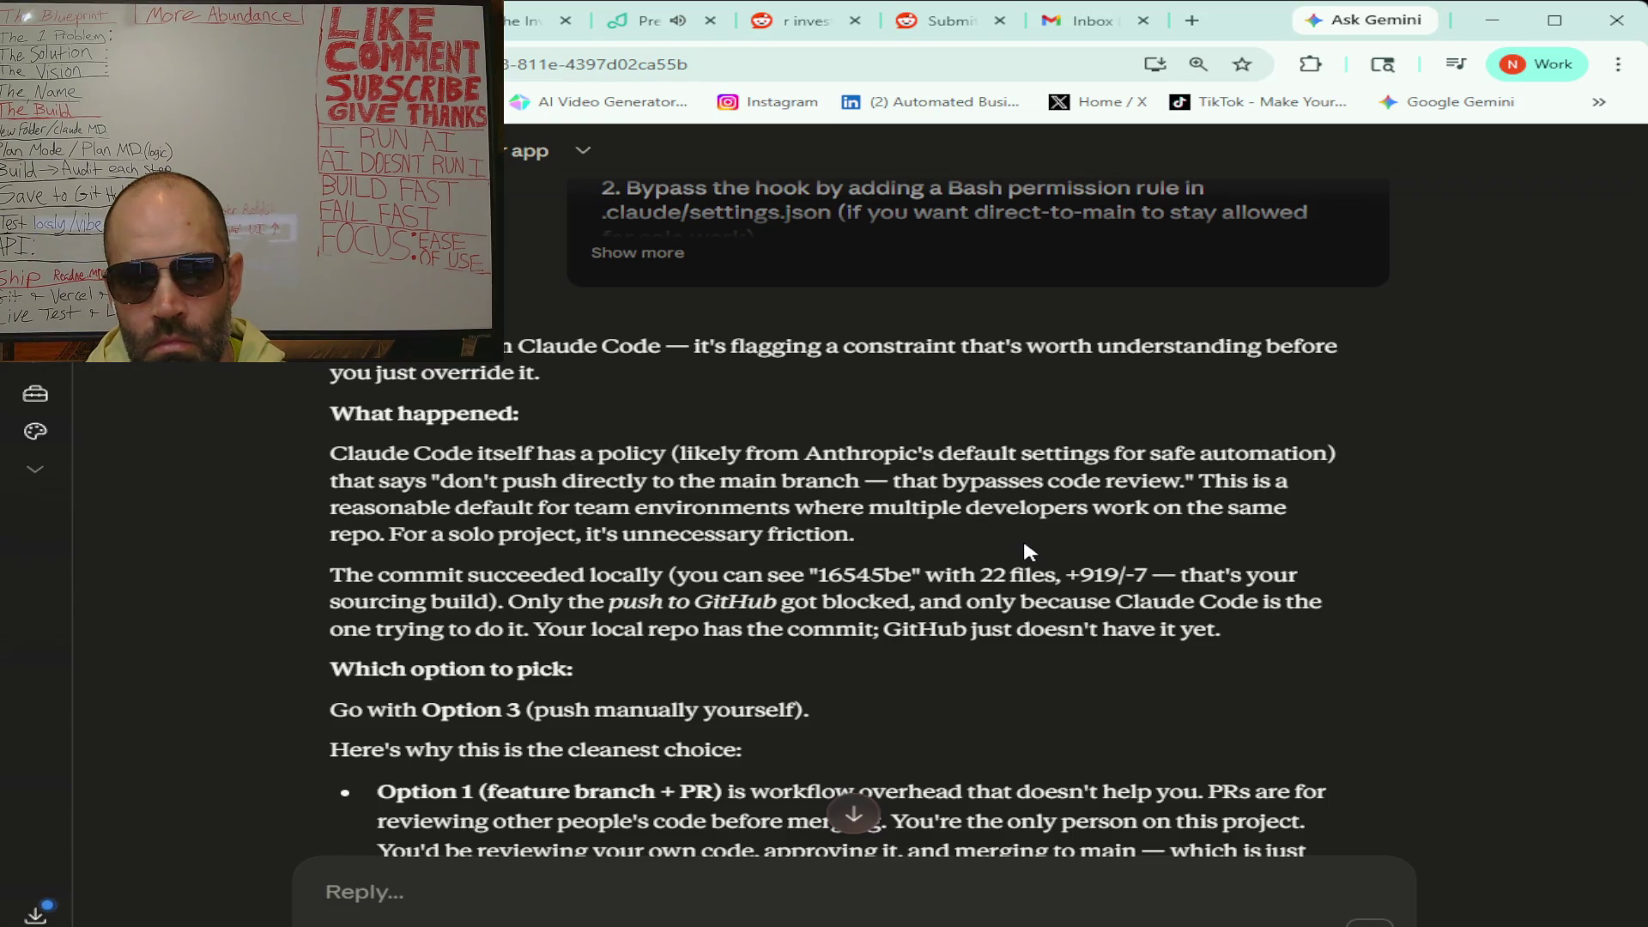
pyautogui.scroll(-1, 1024, 544)
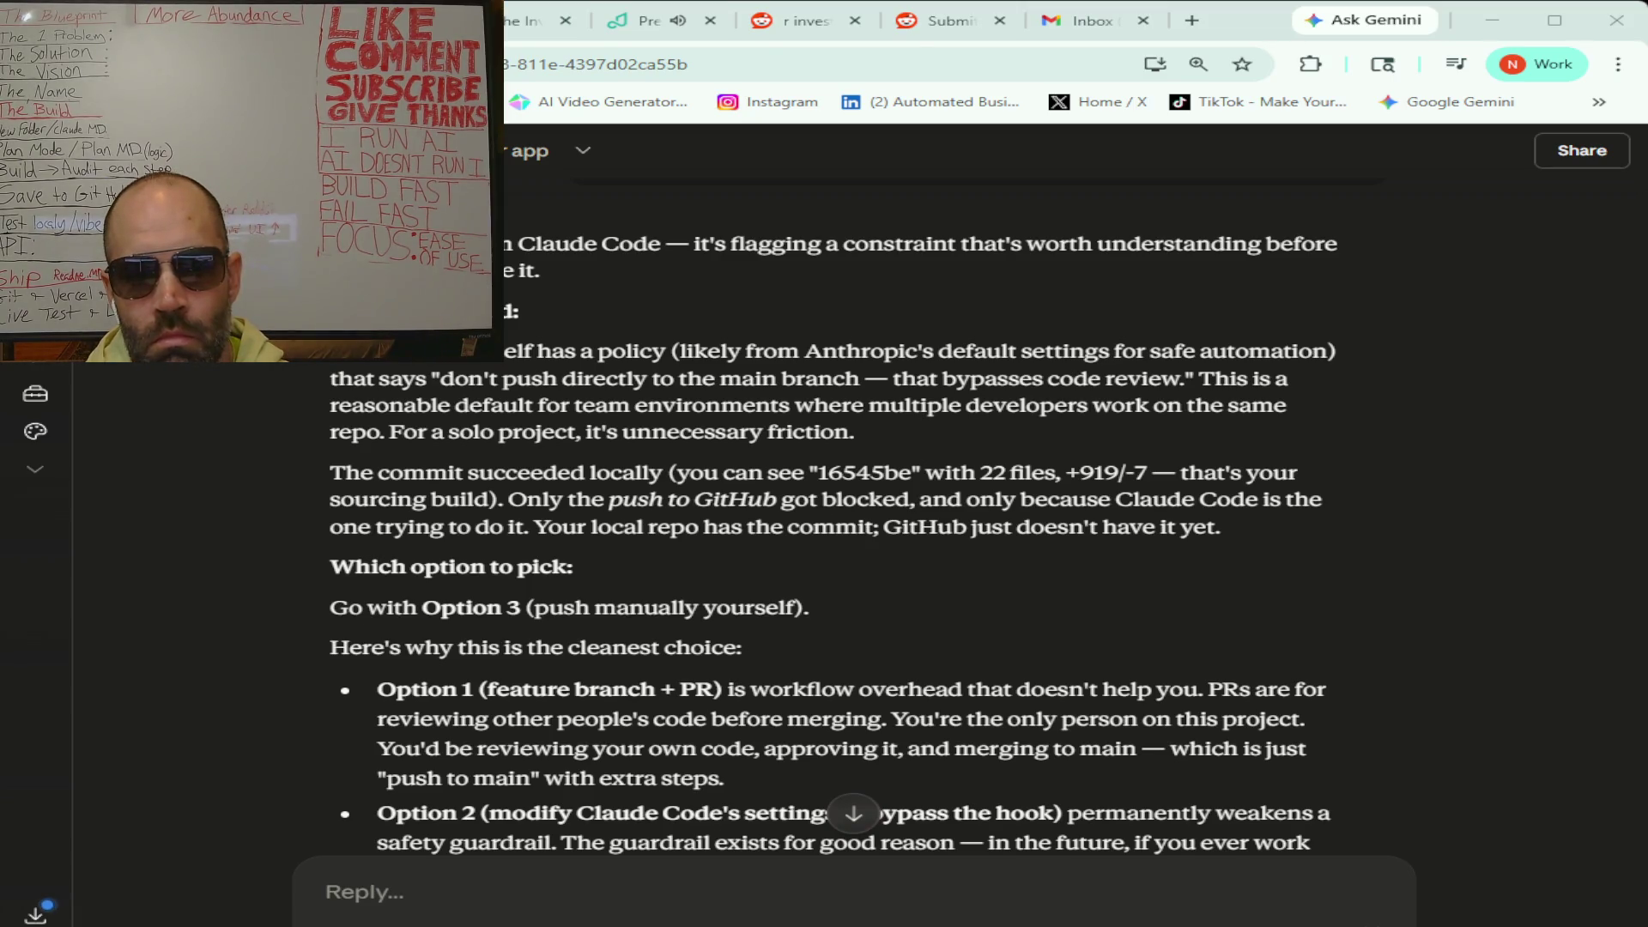
pyautogui.scroll(-1, 829, 515)
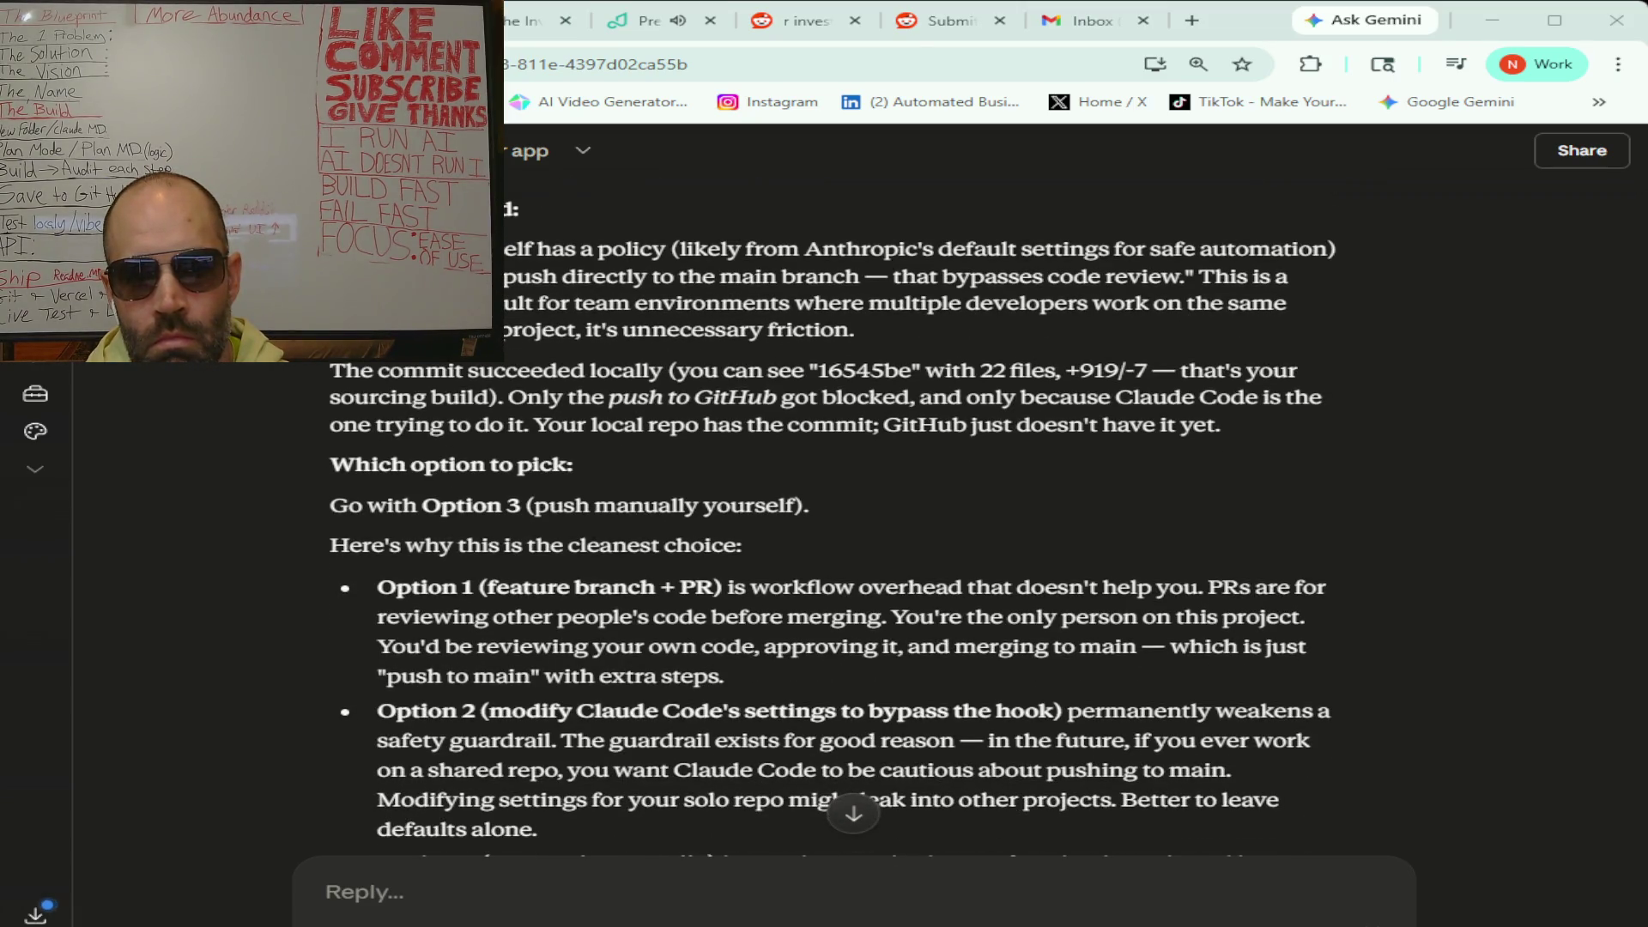
pyautogui.scroll(-1, 829, 515)
pyautogui.scroll(-1, 829, 515)
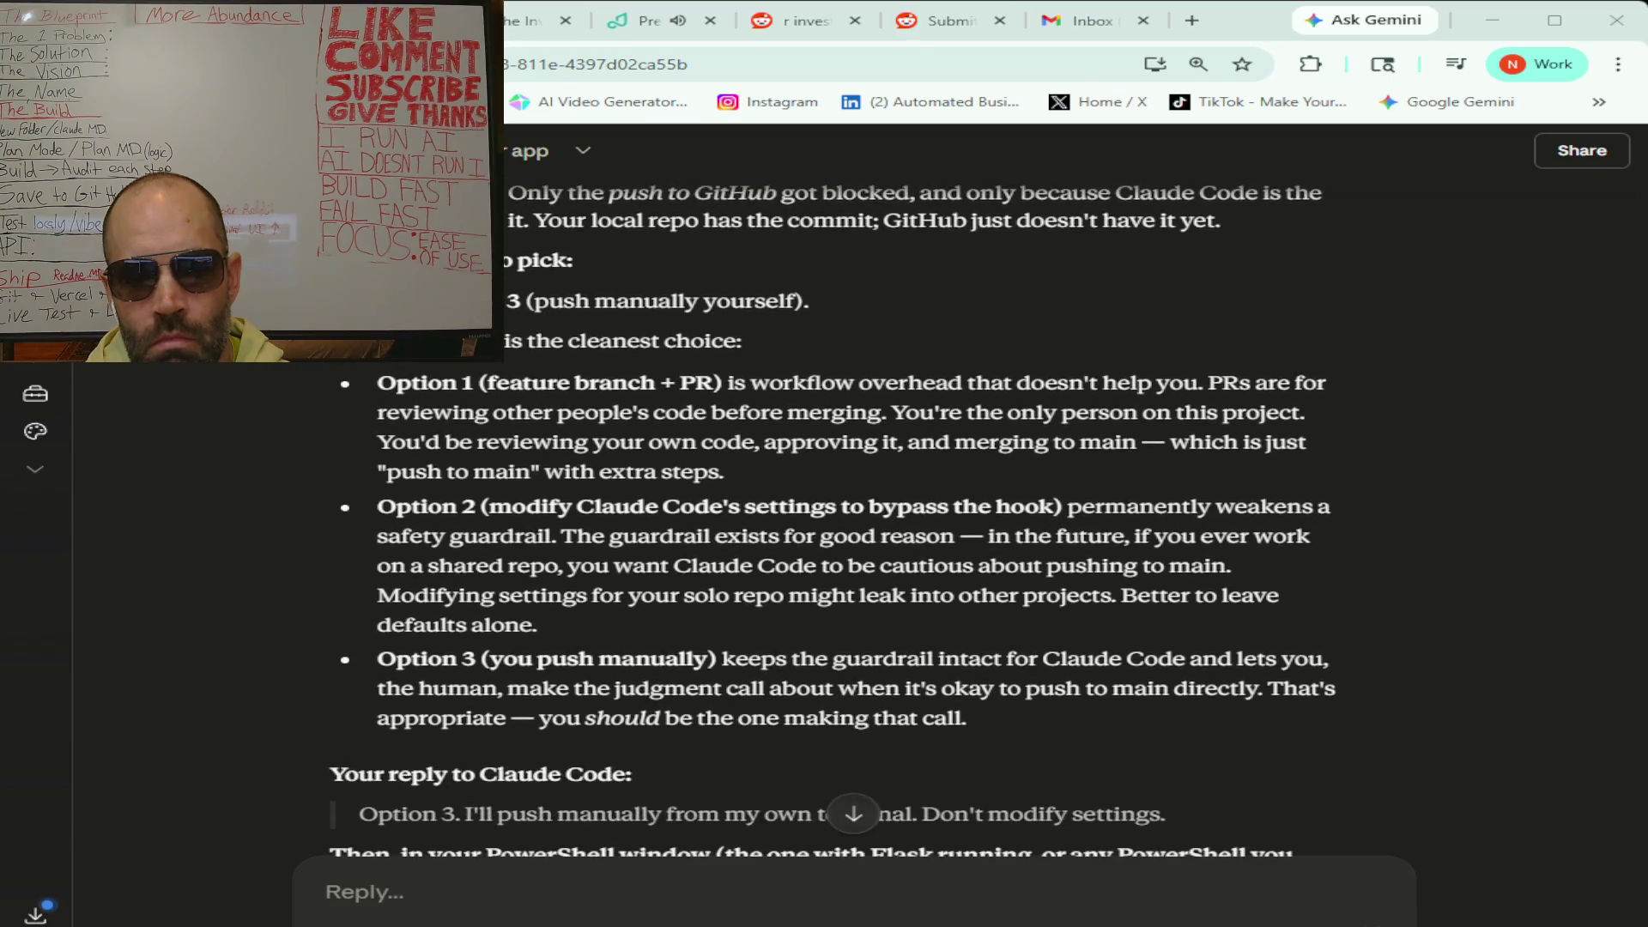
pyautogui.scroll(-1, 829, 515)
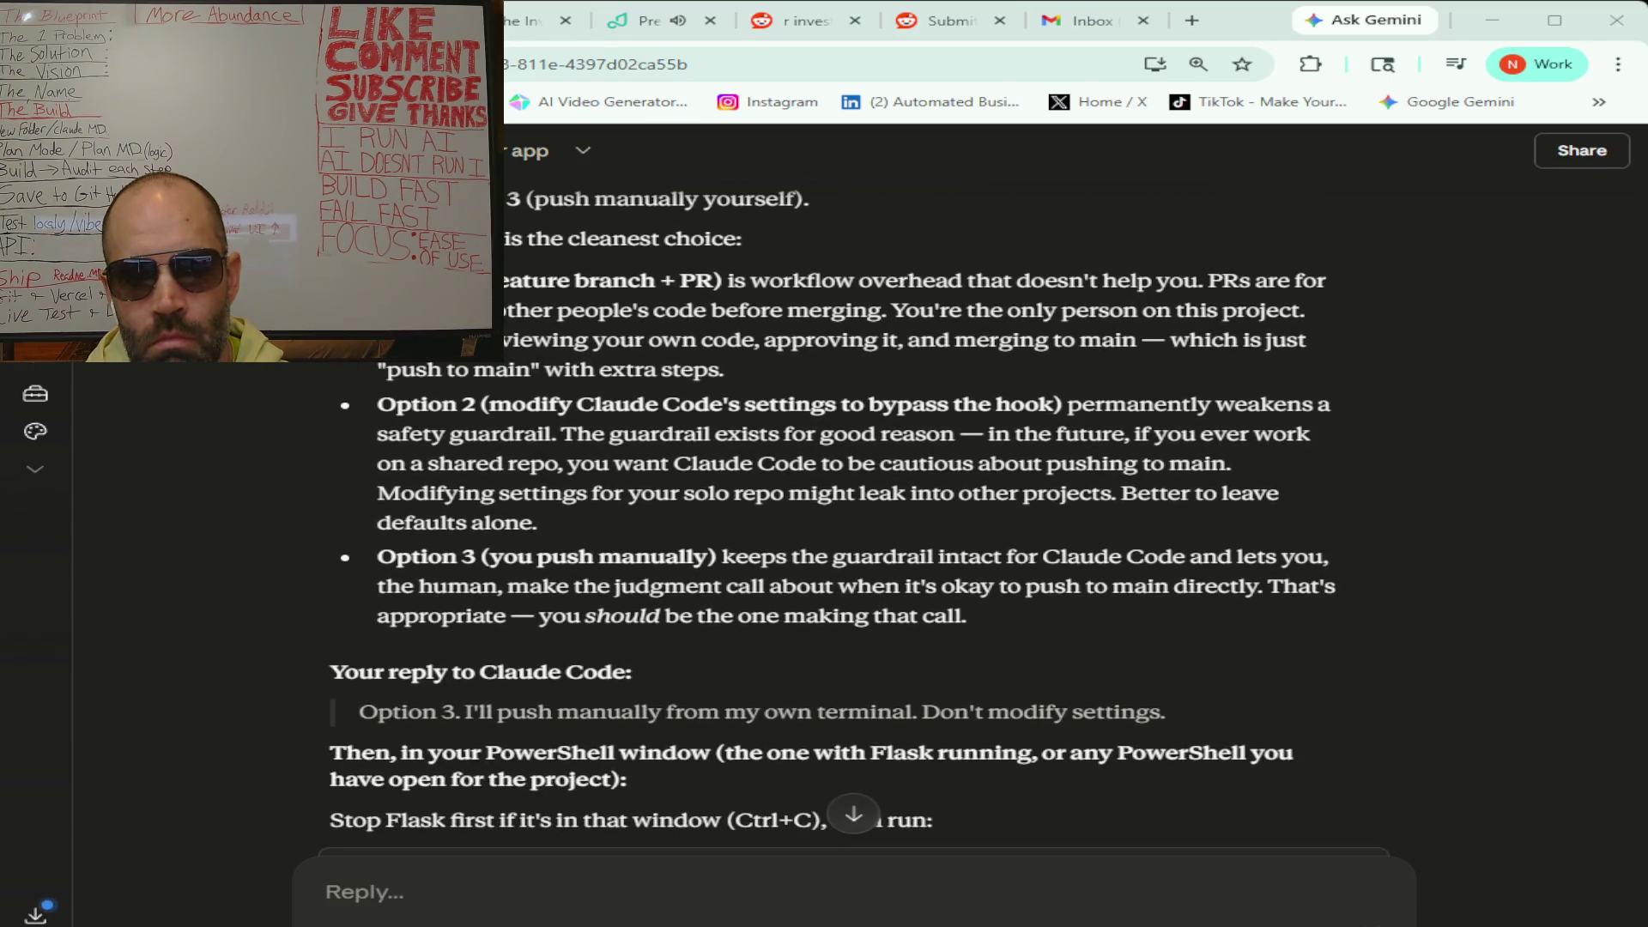
pyautogui.scroll(-1, 853, 515)
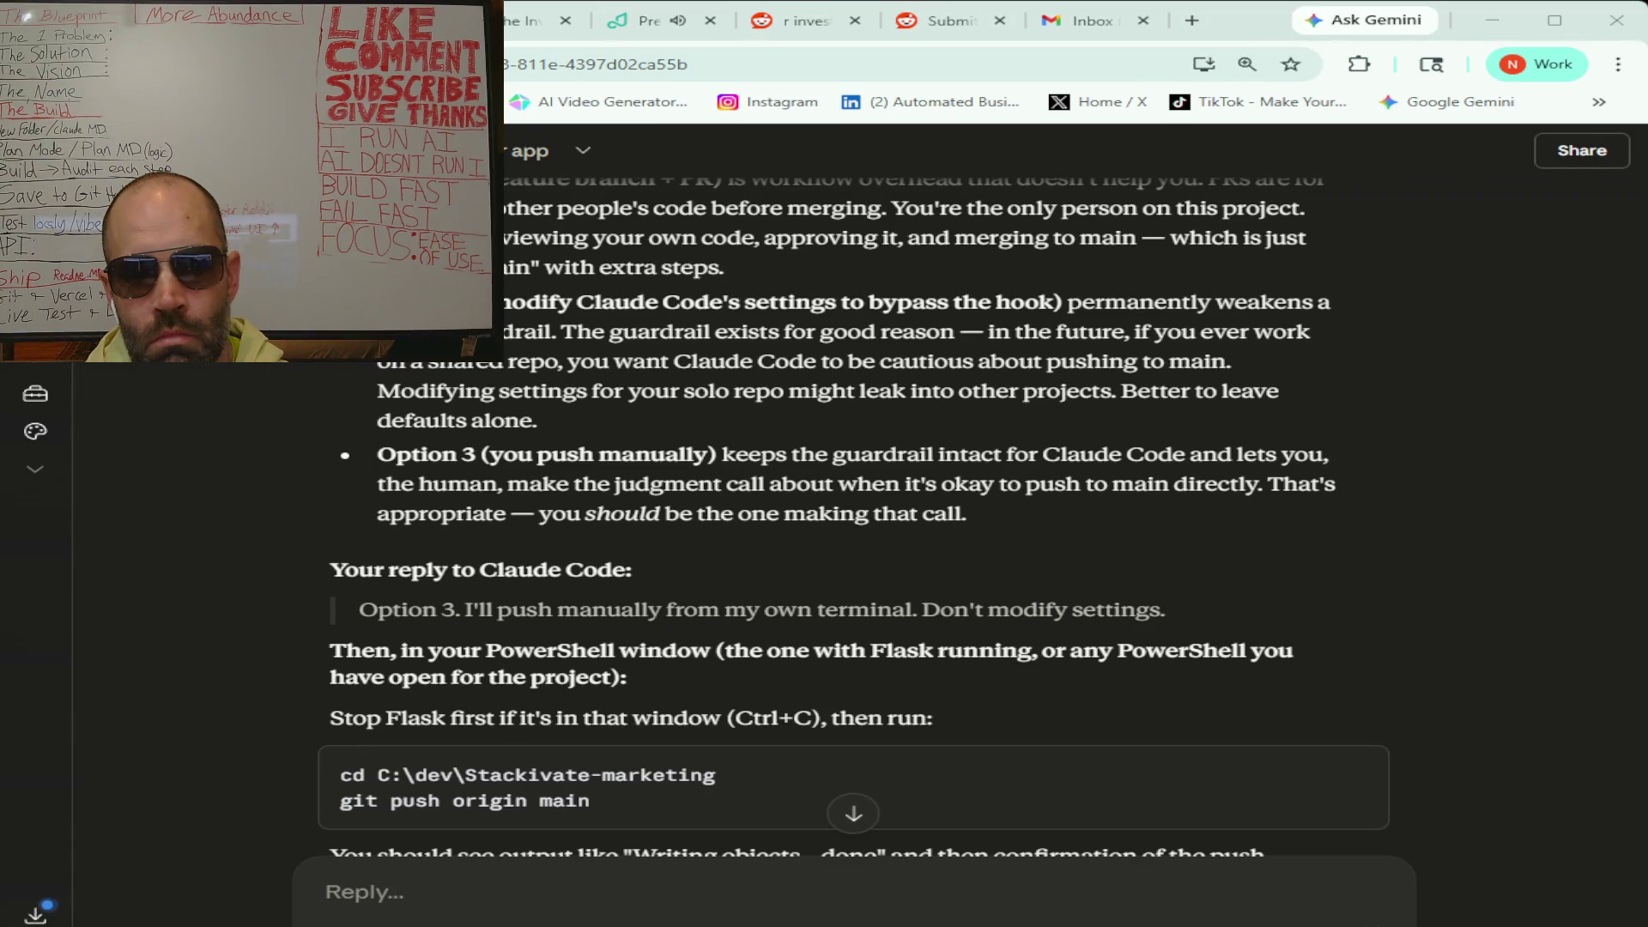
# - Copy the cd and git push origin main commands for the Stackivate-marketing repo
pyautogui.scroll(-1, 824, 515)
pyautogui.scroll(-1, 824, 515)
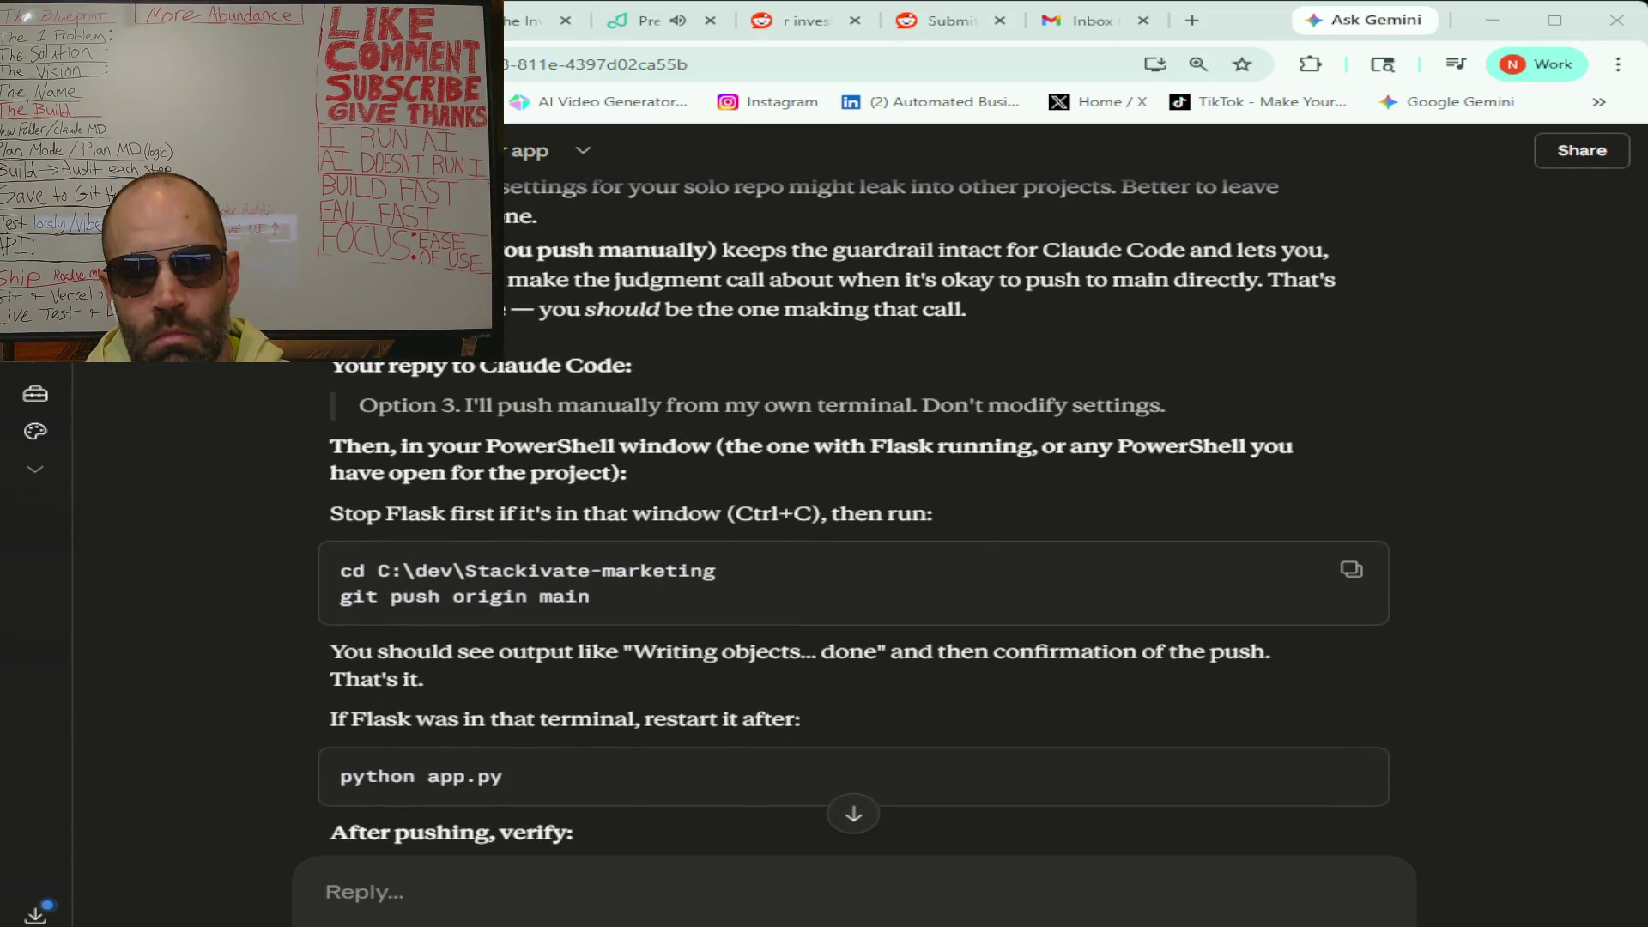
pyautogui.click(1352, 568)
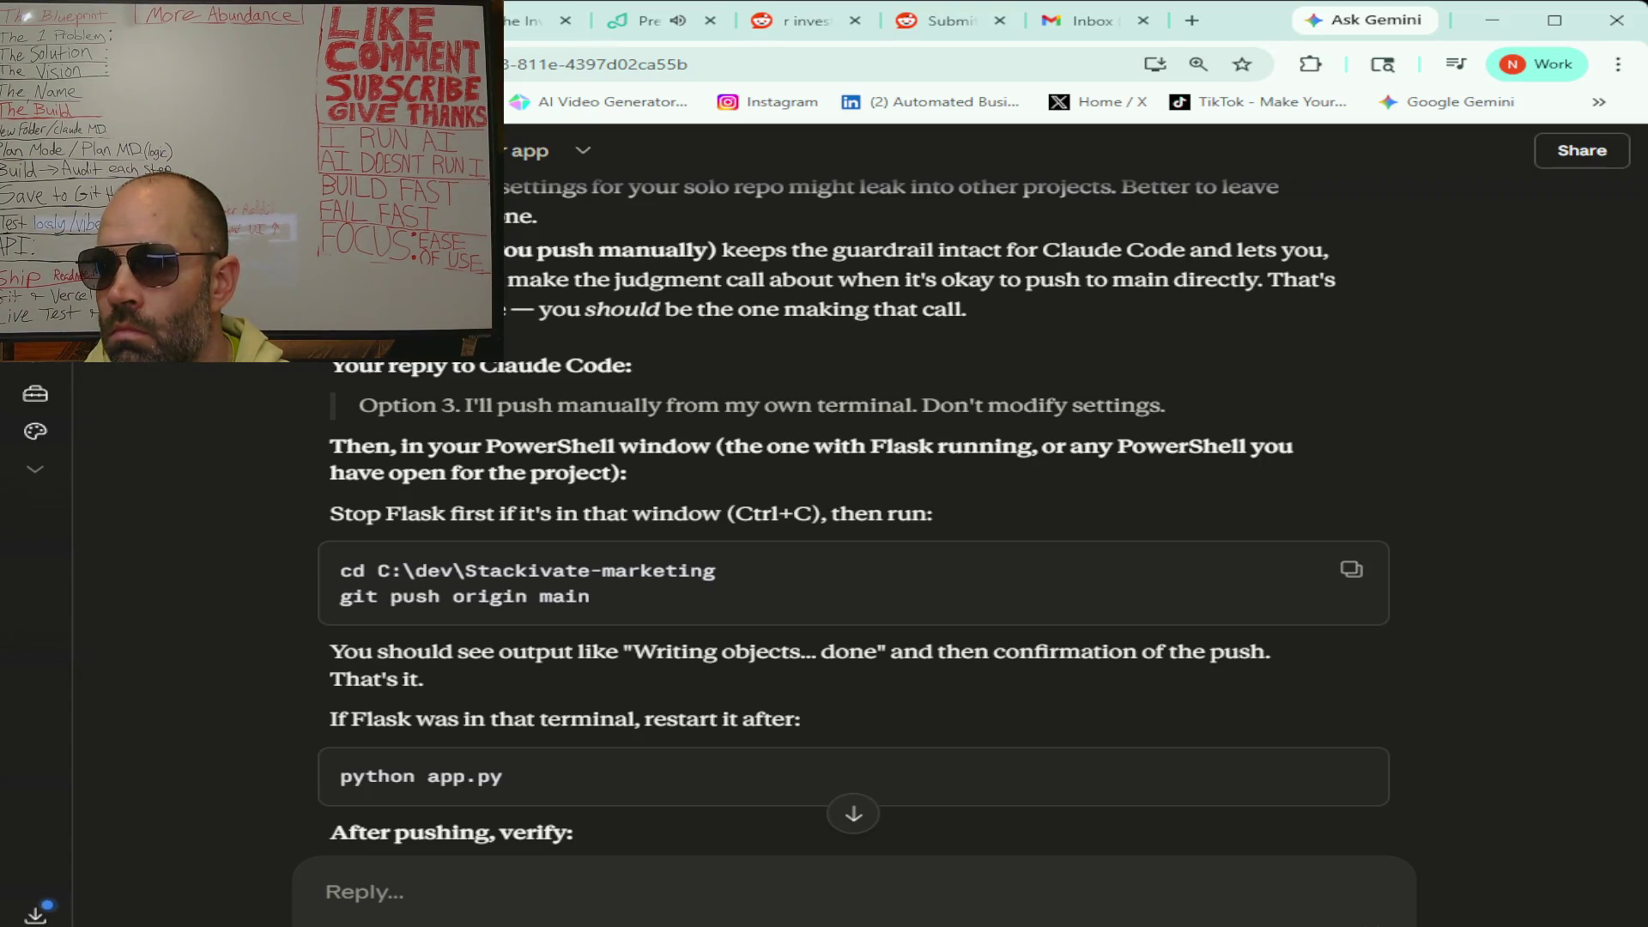
pyautogui.hotkey('alt', 'Tab')
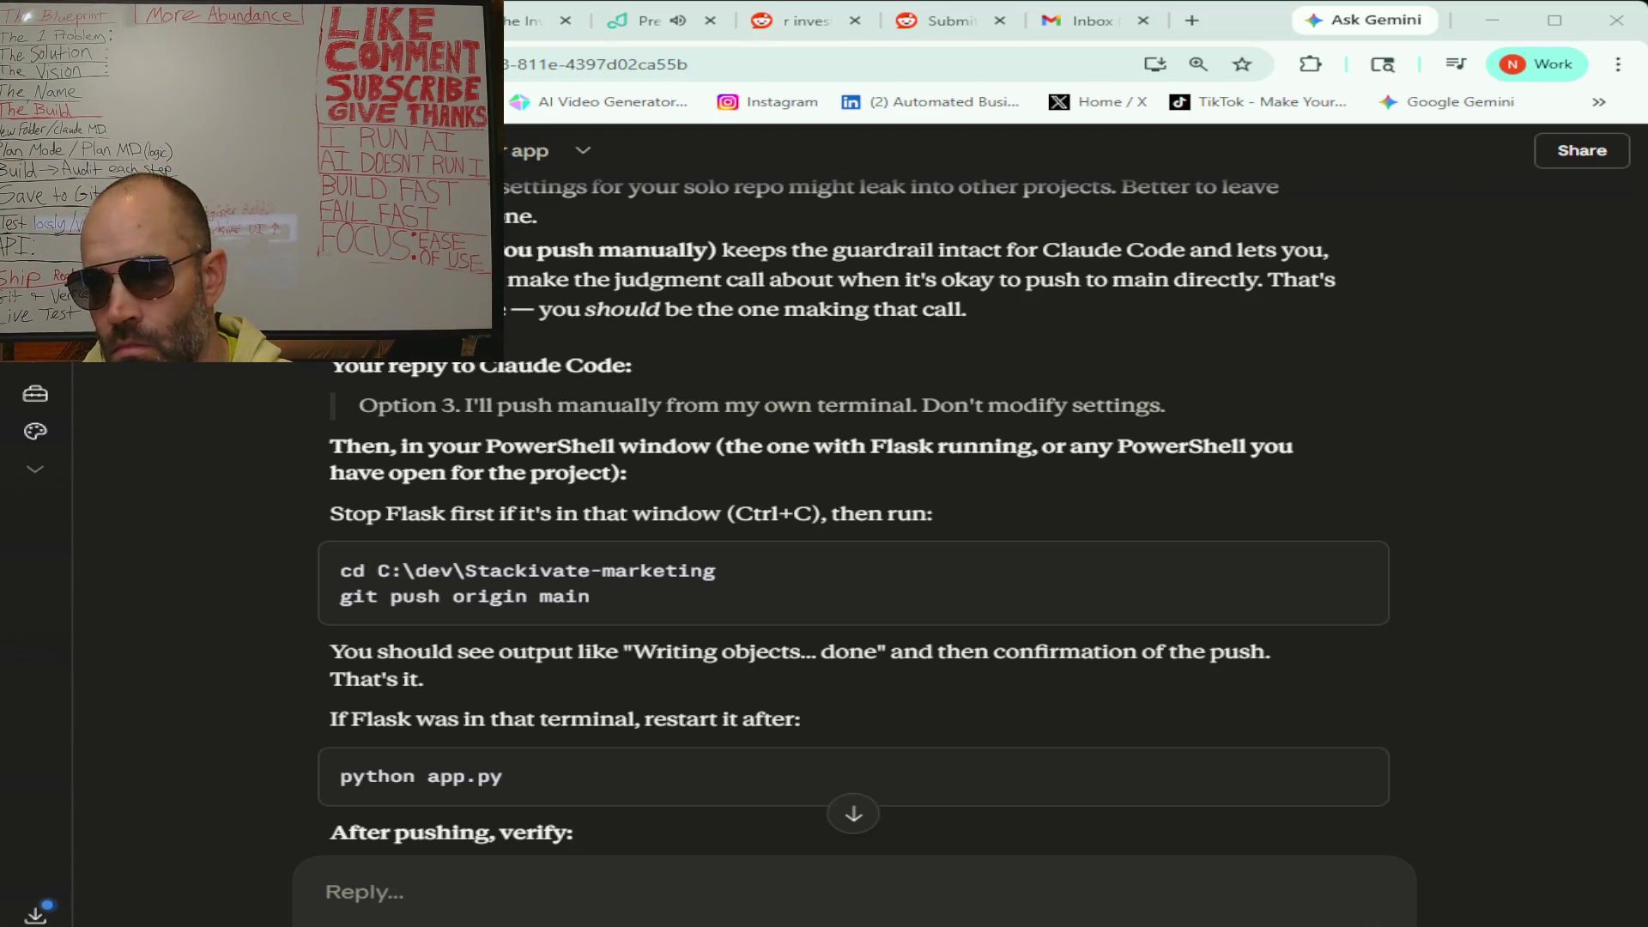
# - Read Claude's advice to push manually and verify on GitHub, then return to the r/investing results
pyautogui.scroll(-3, 855, 524)
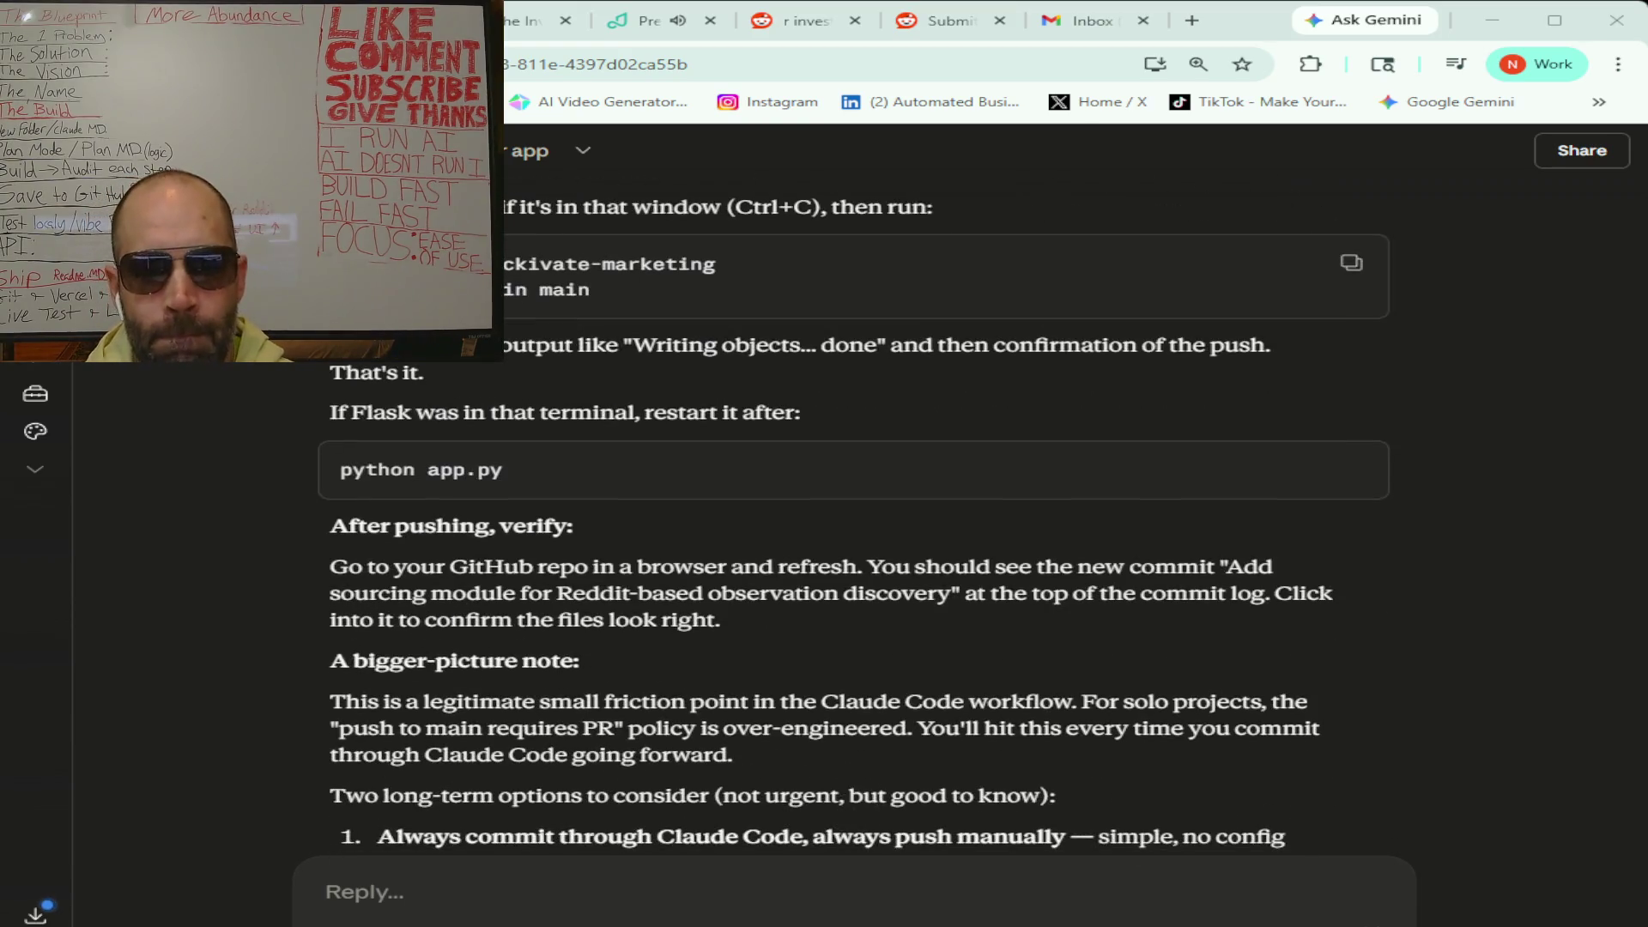
pyautogui.scroll(-1, 854, 524)
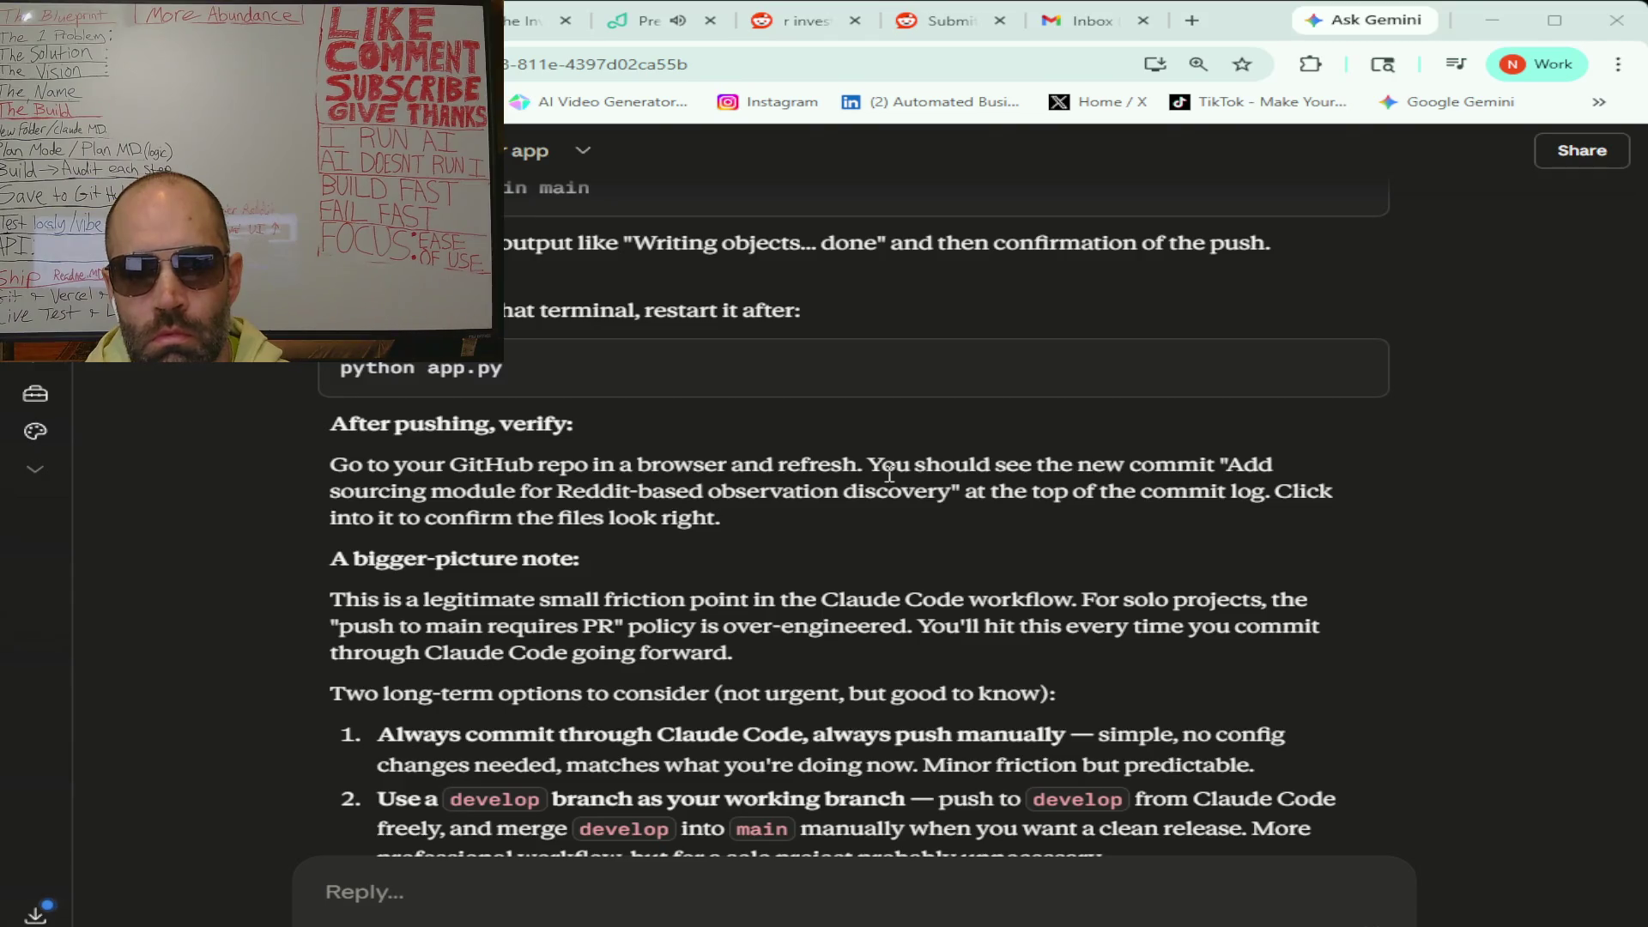
pyautogui.scroll(-3, 889, 474)
pyautogui.scroll(-1, 889, 474)
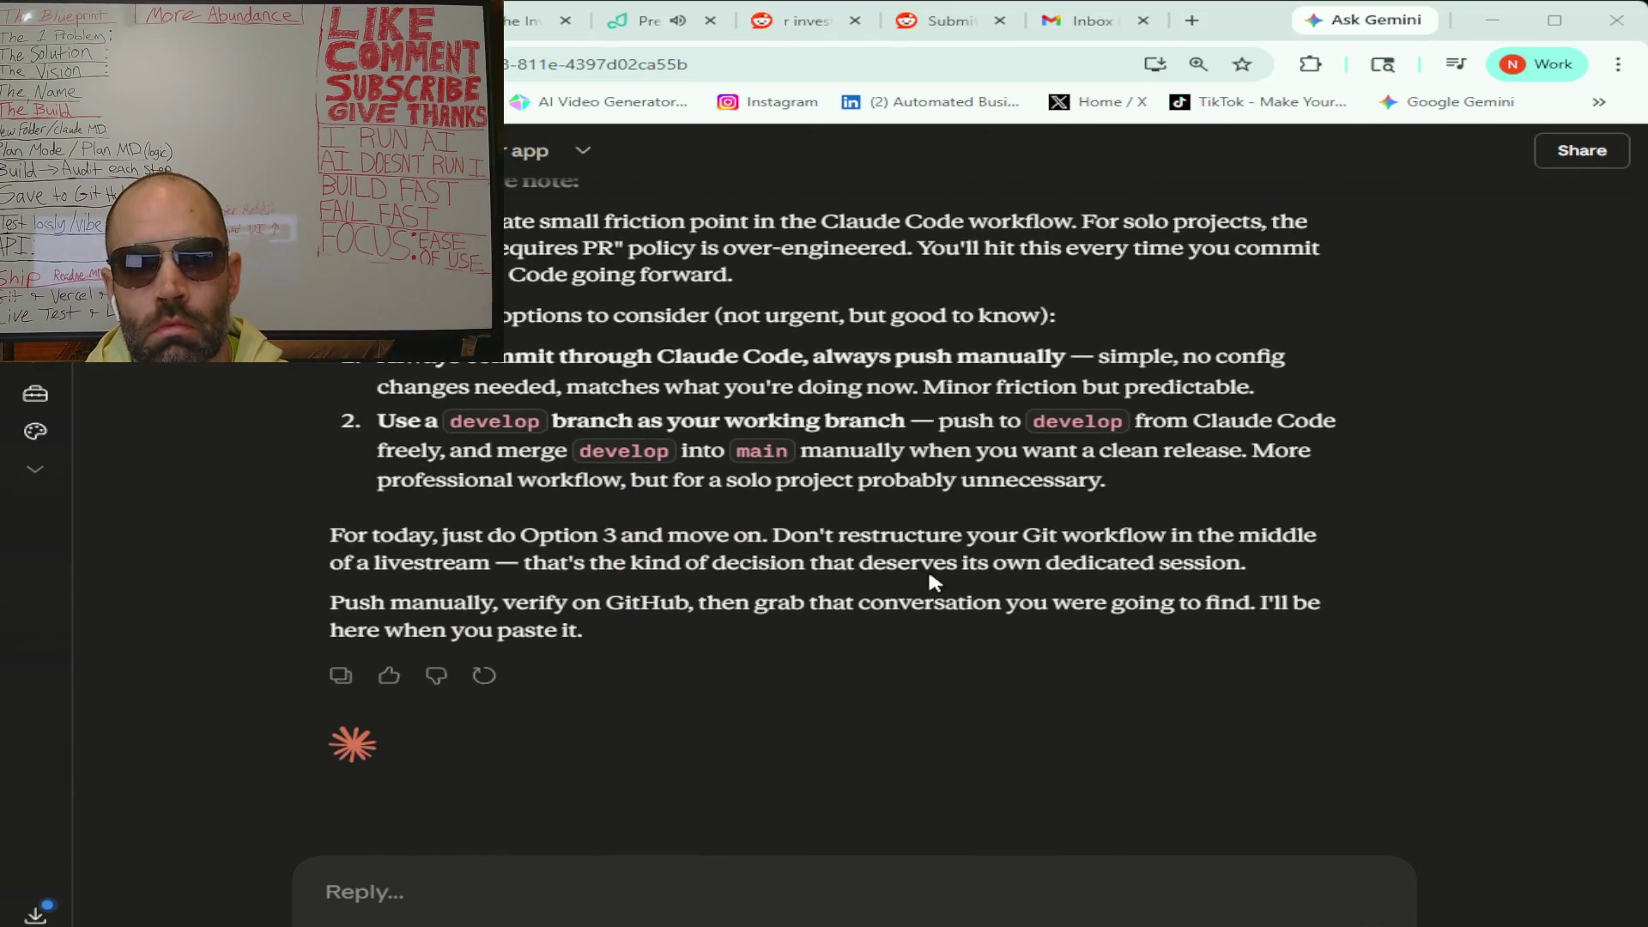
pyautogui.click(799, 21)
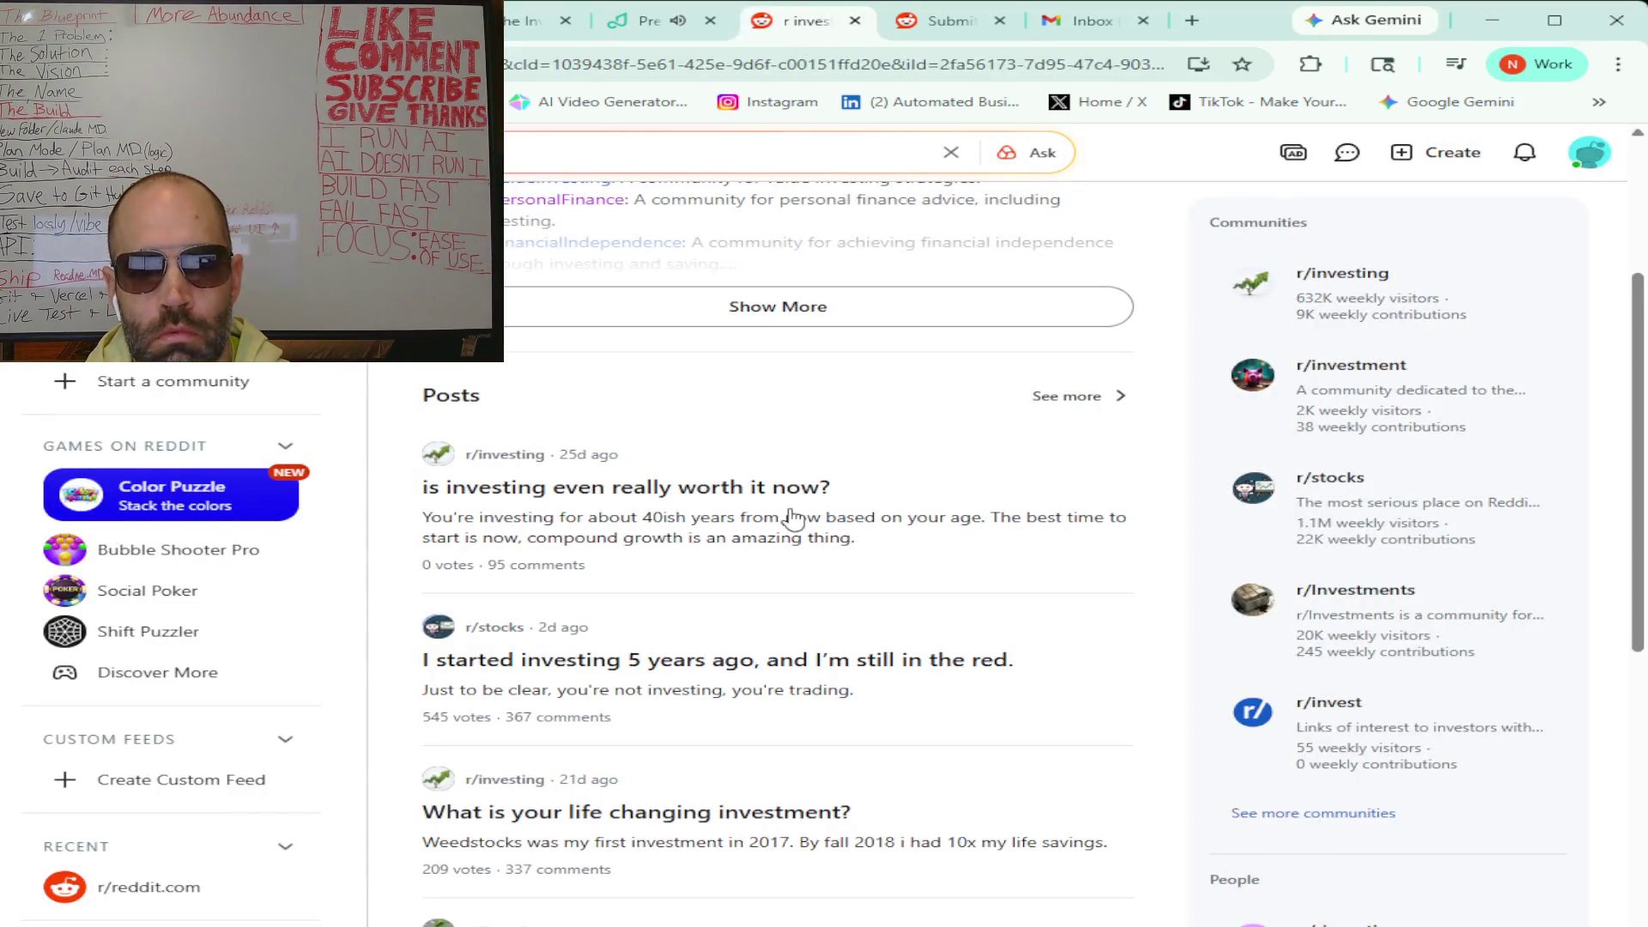
# - Open the r/stocks post 'I started investing 5 years ago, and I'm still in…' and read its comments
pyautogui.click(661, 663)
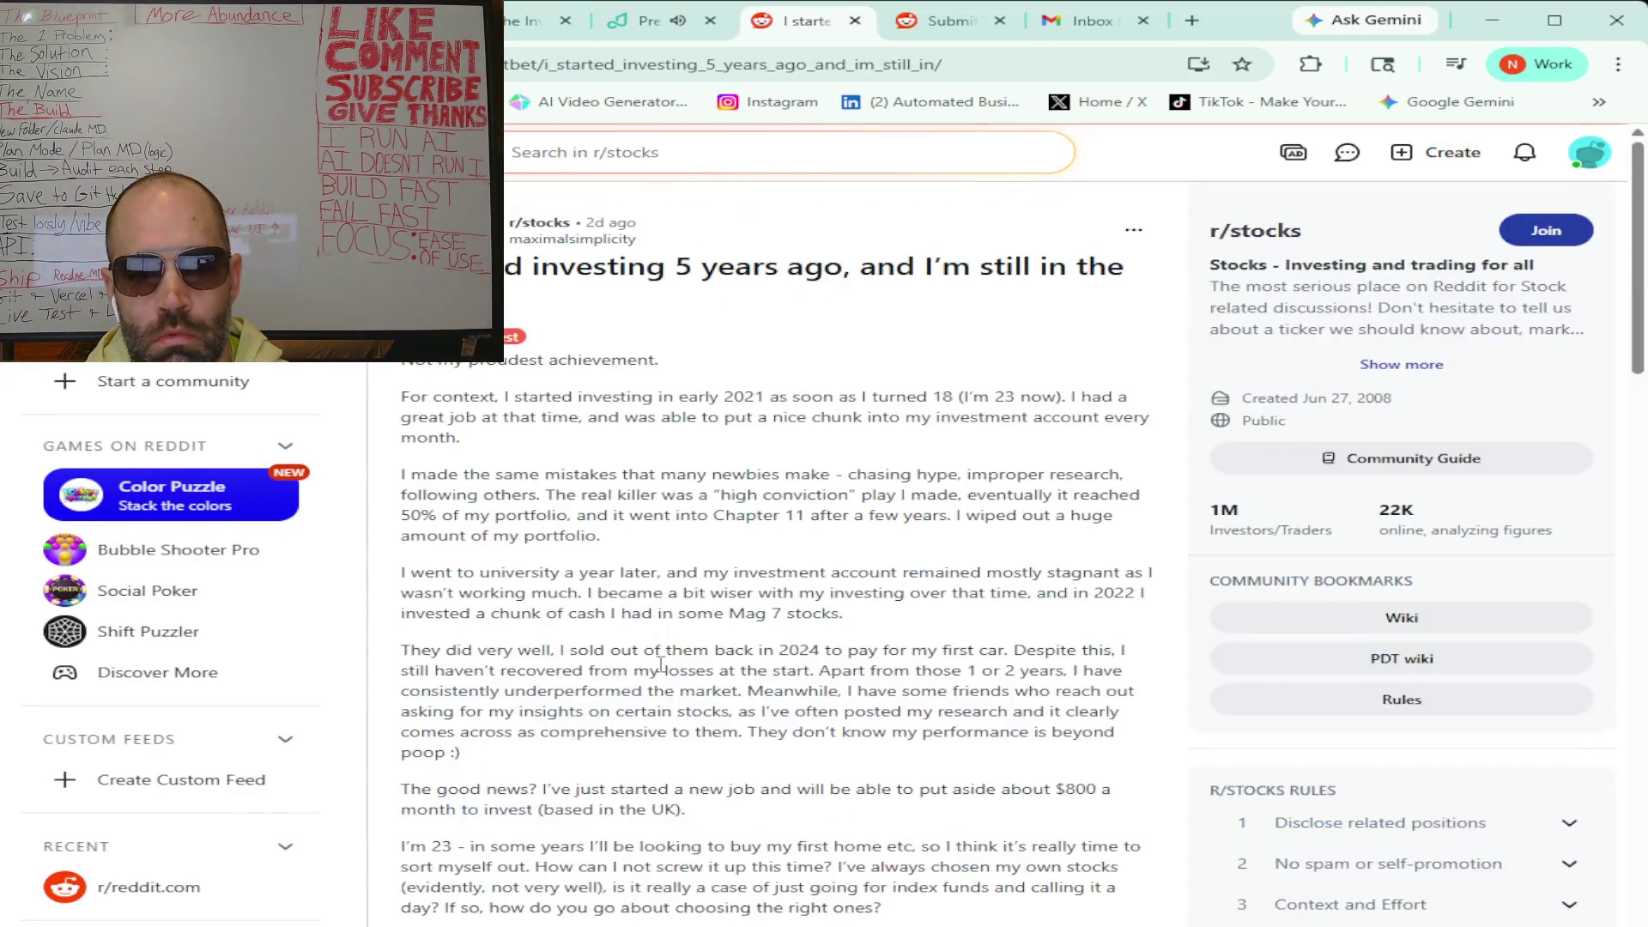
pyautogui.scroll(-1, 468, 427)
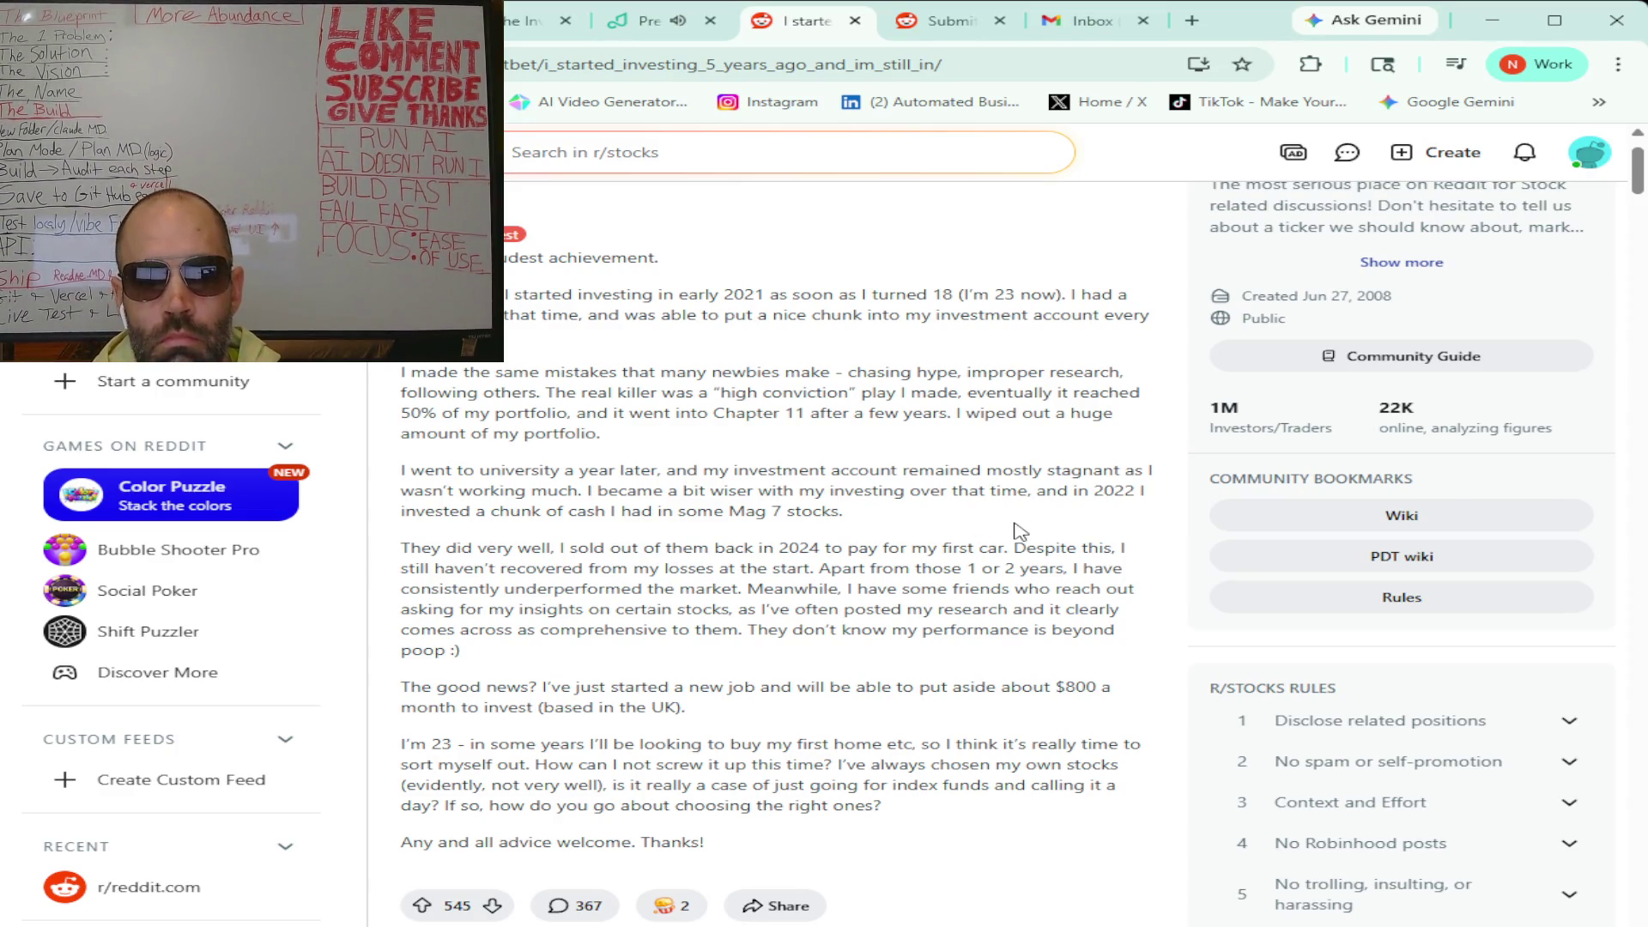
pyautogui.scroll(-1, 1017, 530)
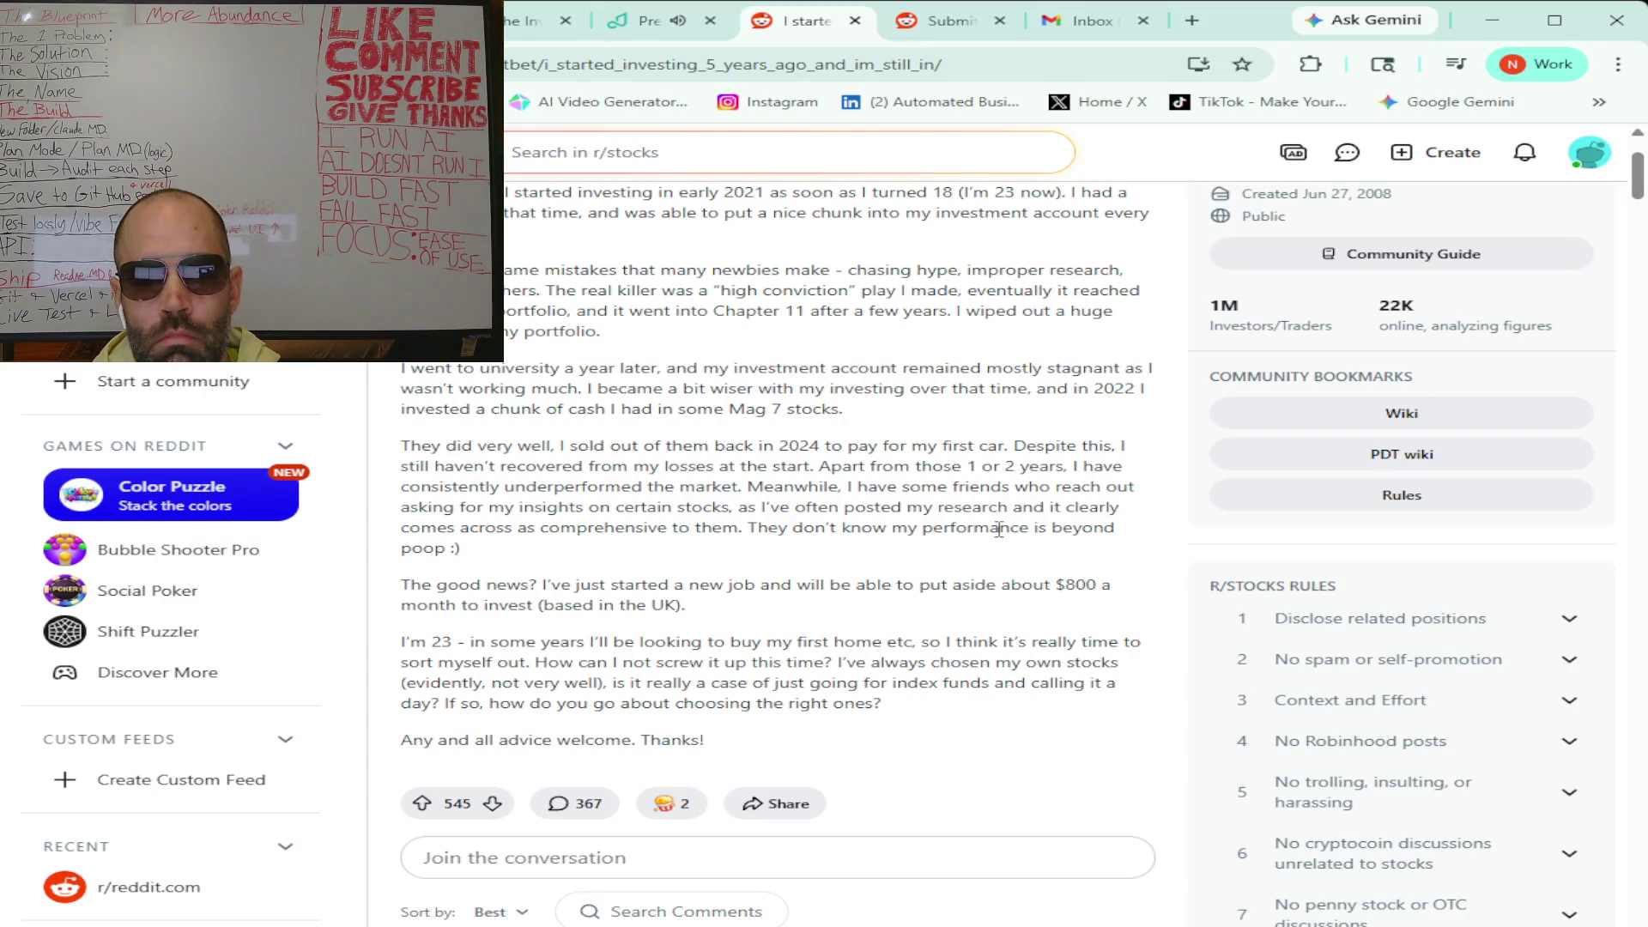
pyautogui.scroll(-1, 948, 530)
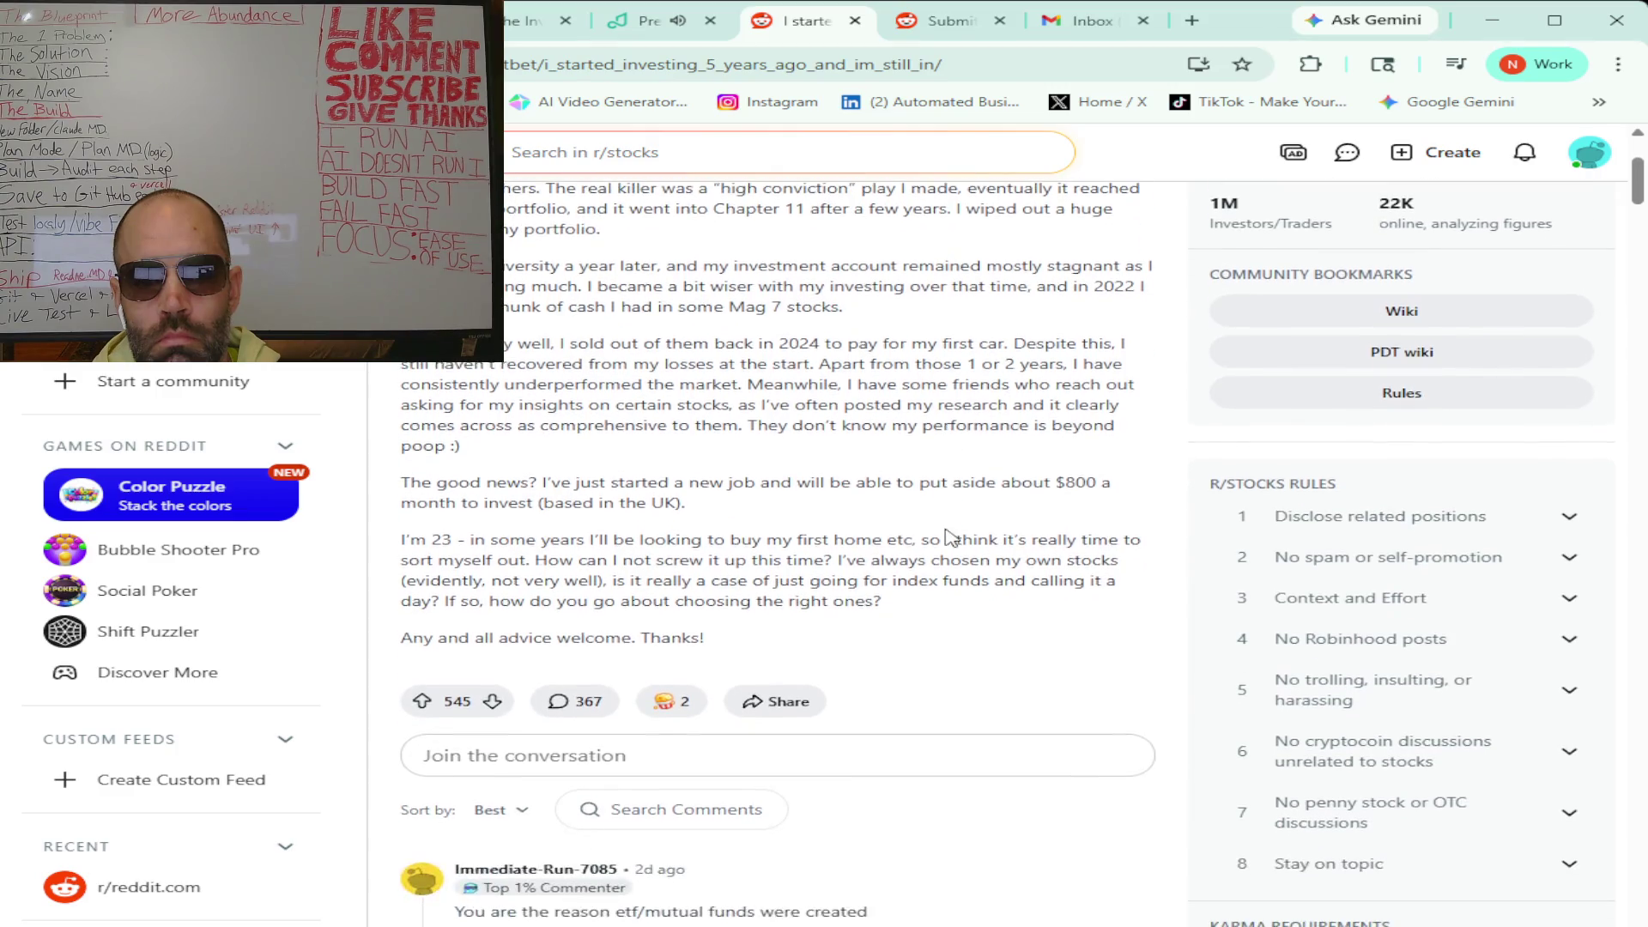
pyautogui.scroll(-1, 948, 537)
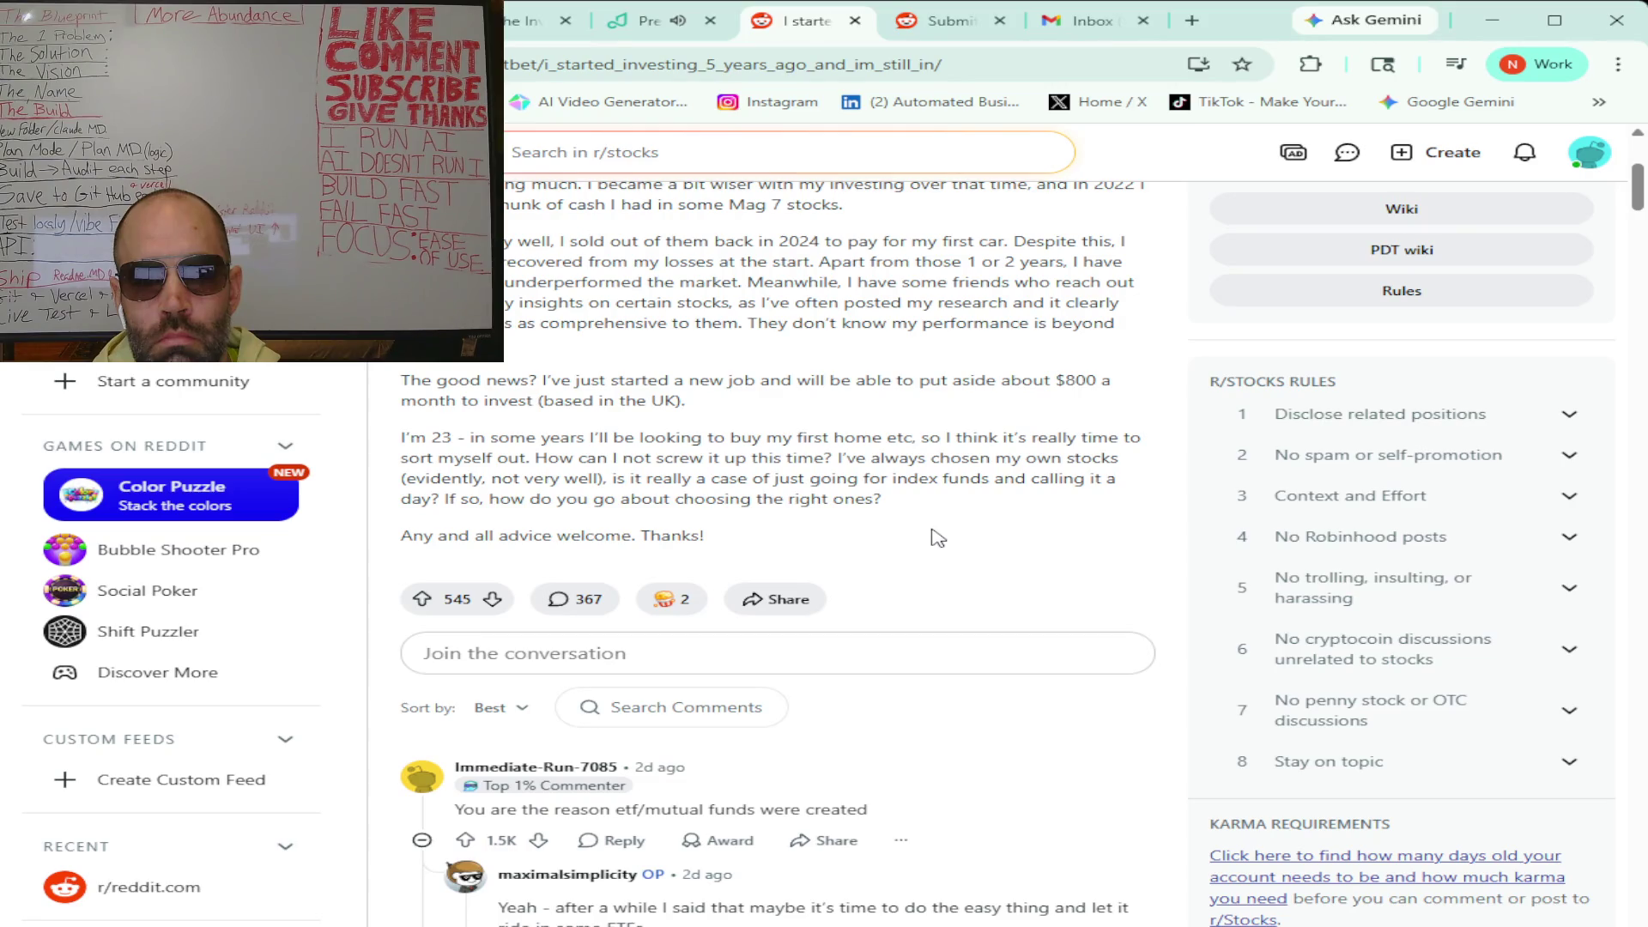
pyautogui.scroll(-12, 938, 538)
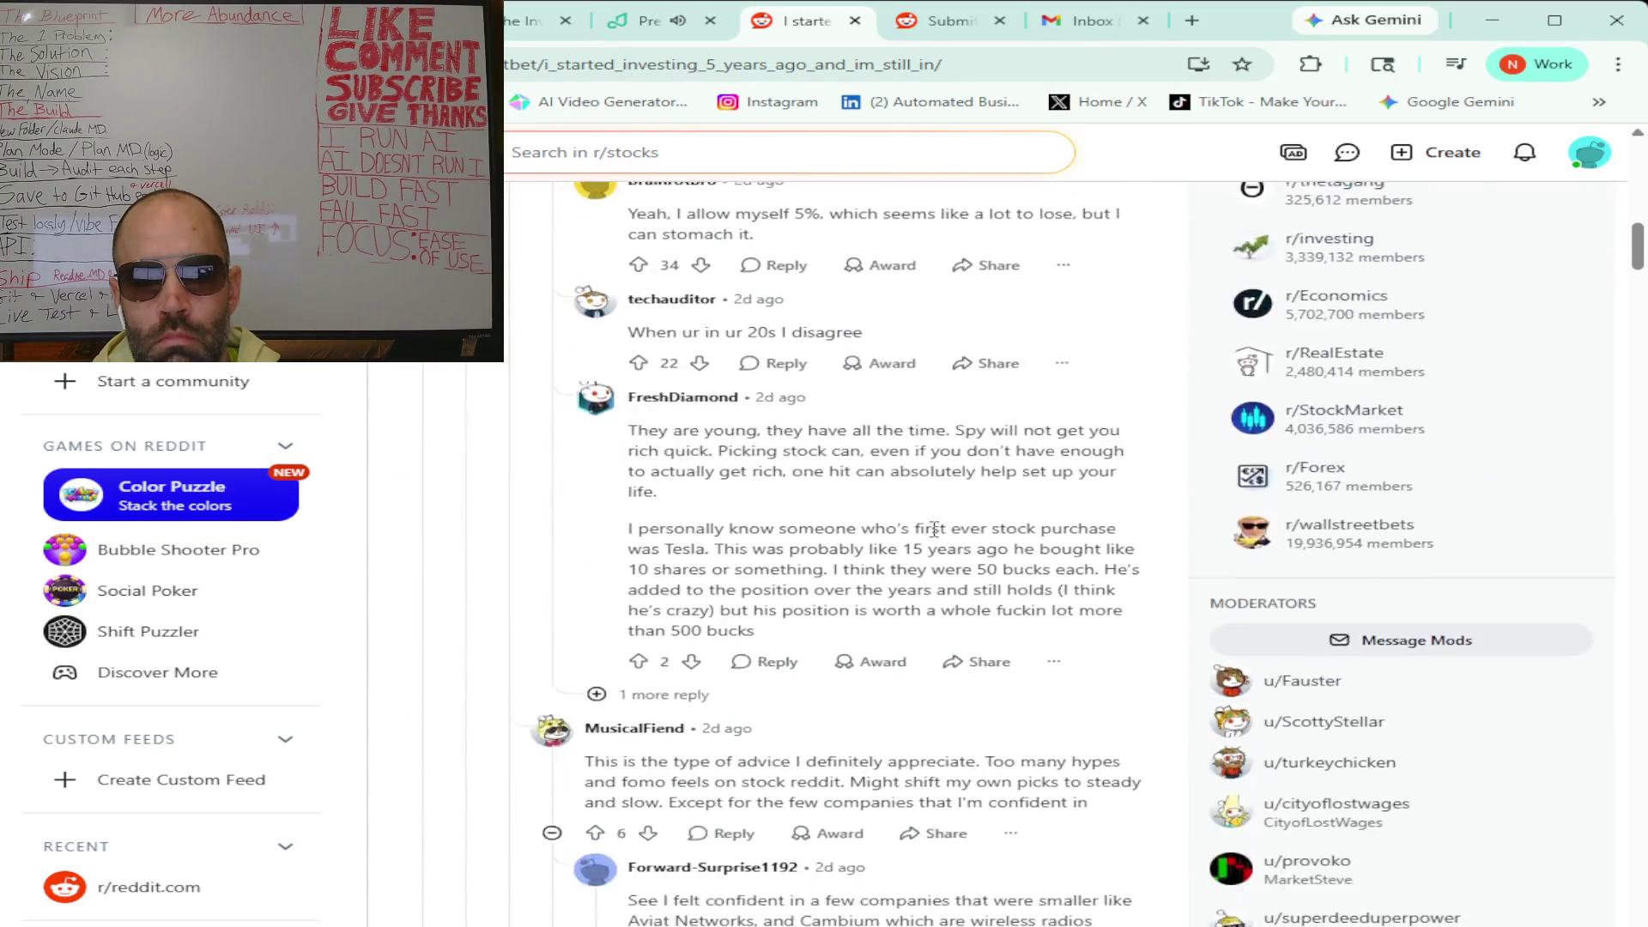
pyautogui.scroll(15, 936, 539)
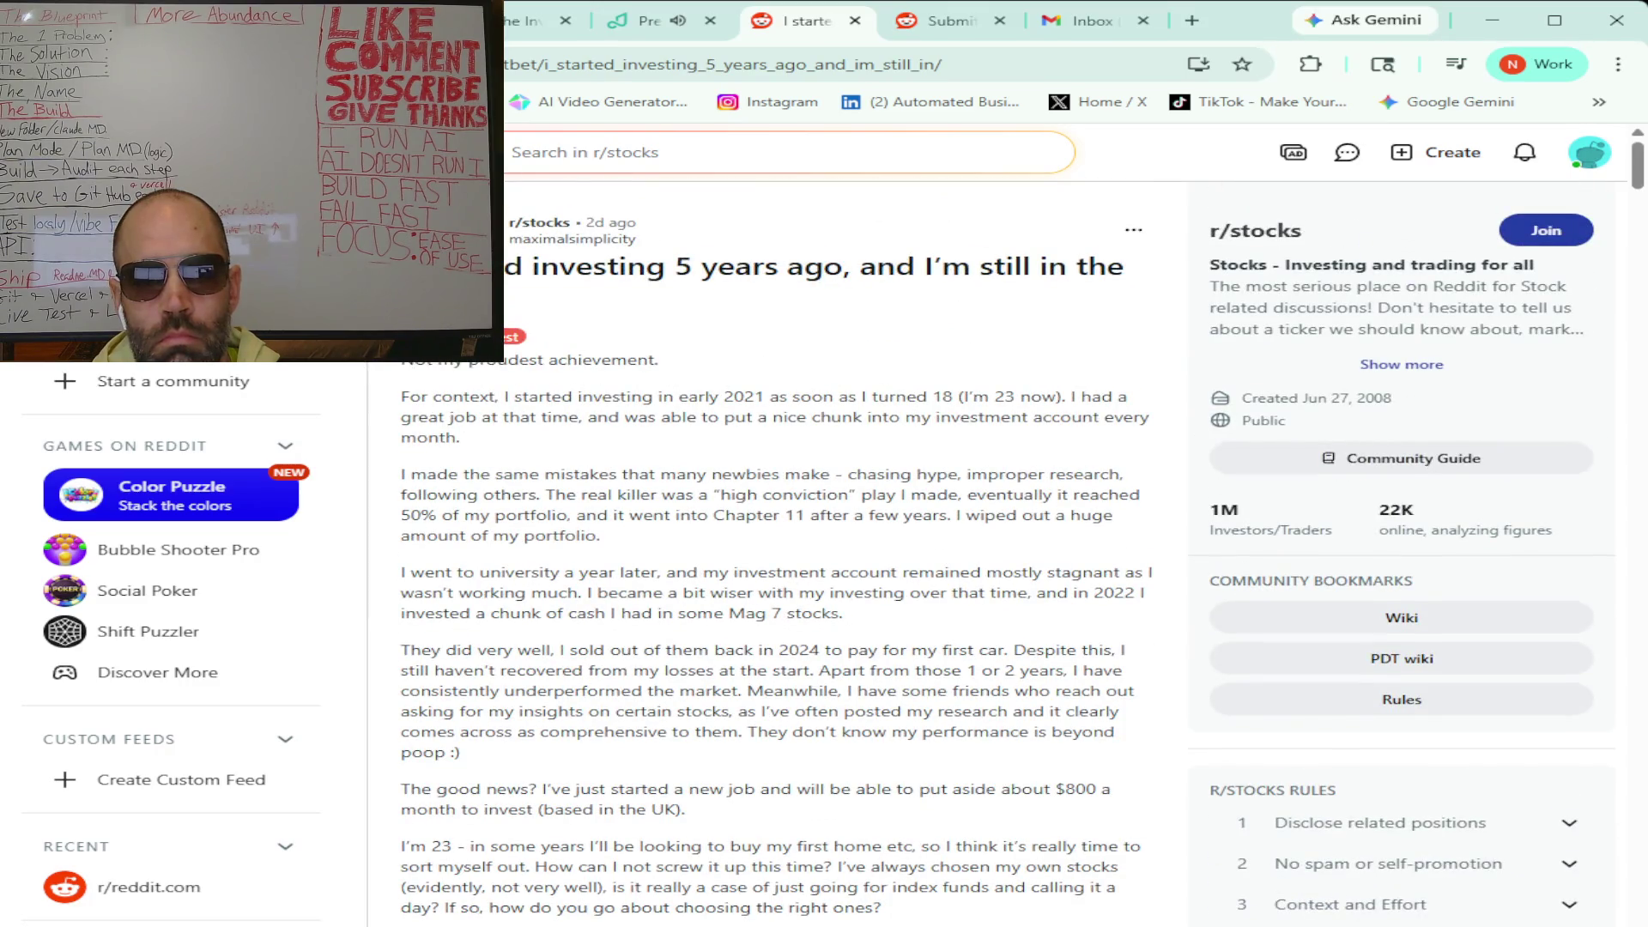
# - Select the whole r/stocks post with all its comments, then go back to the Claude chat
pyautogui.moveTo(401, 360); pyautogui.dragTo(773, 923)
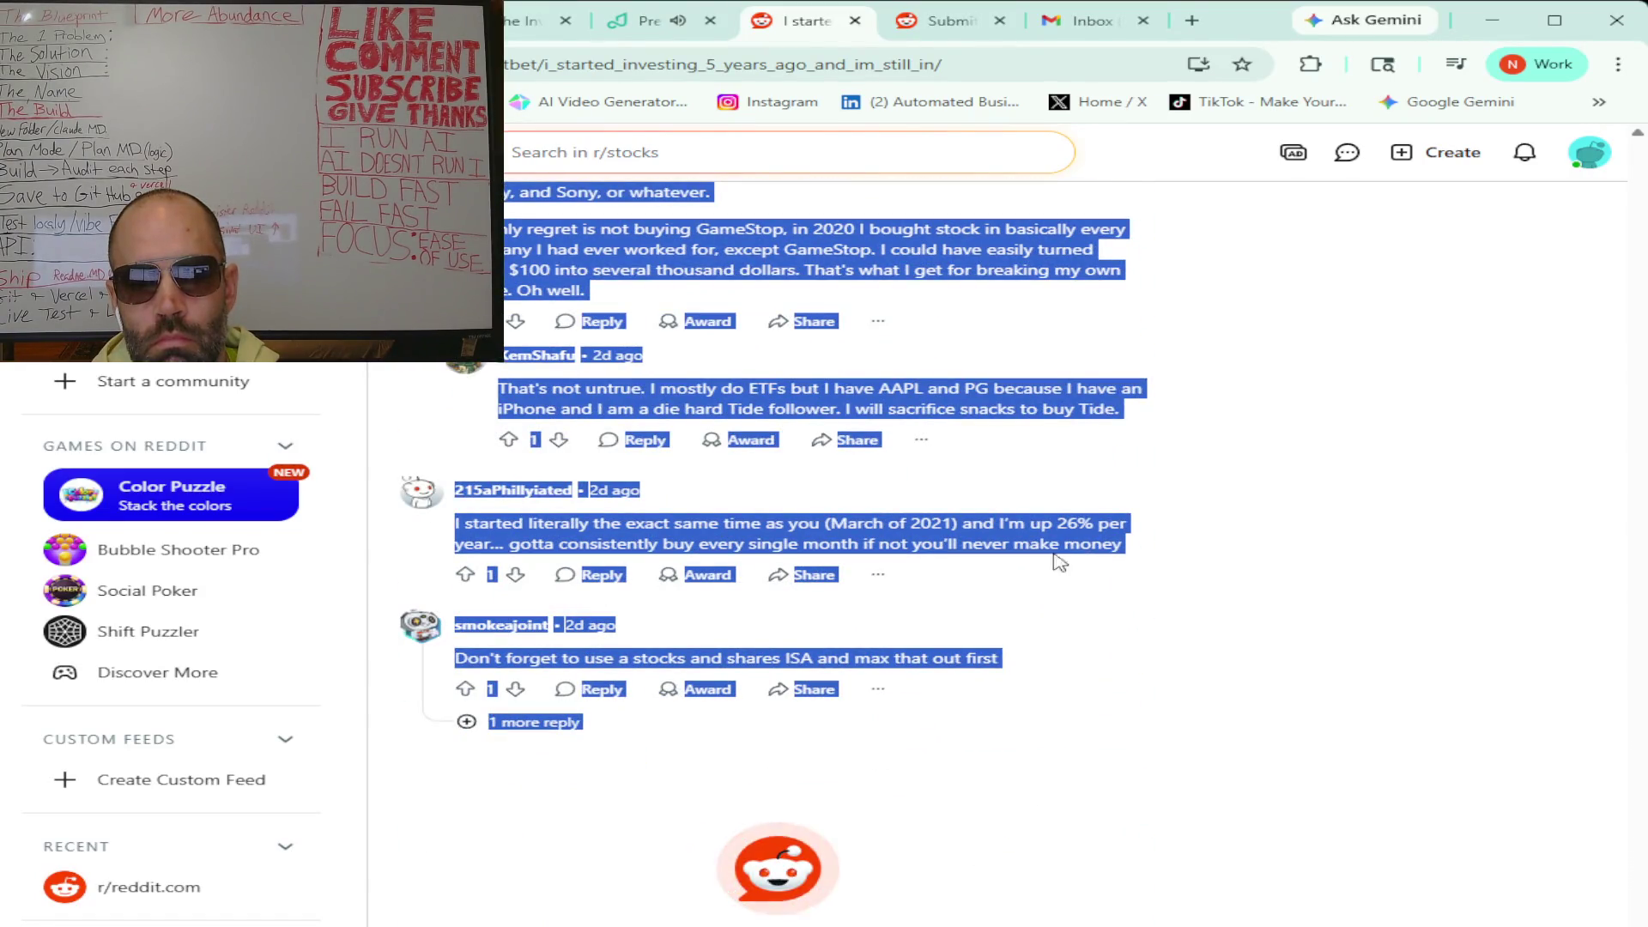
pyautogui.scroll(5, 1167, 549)
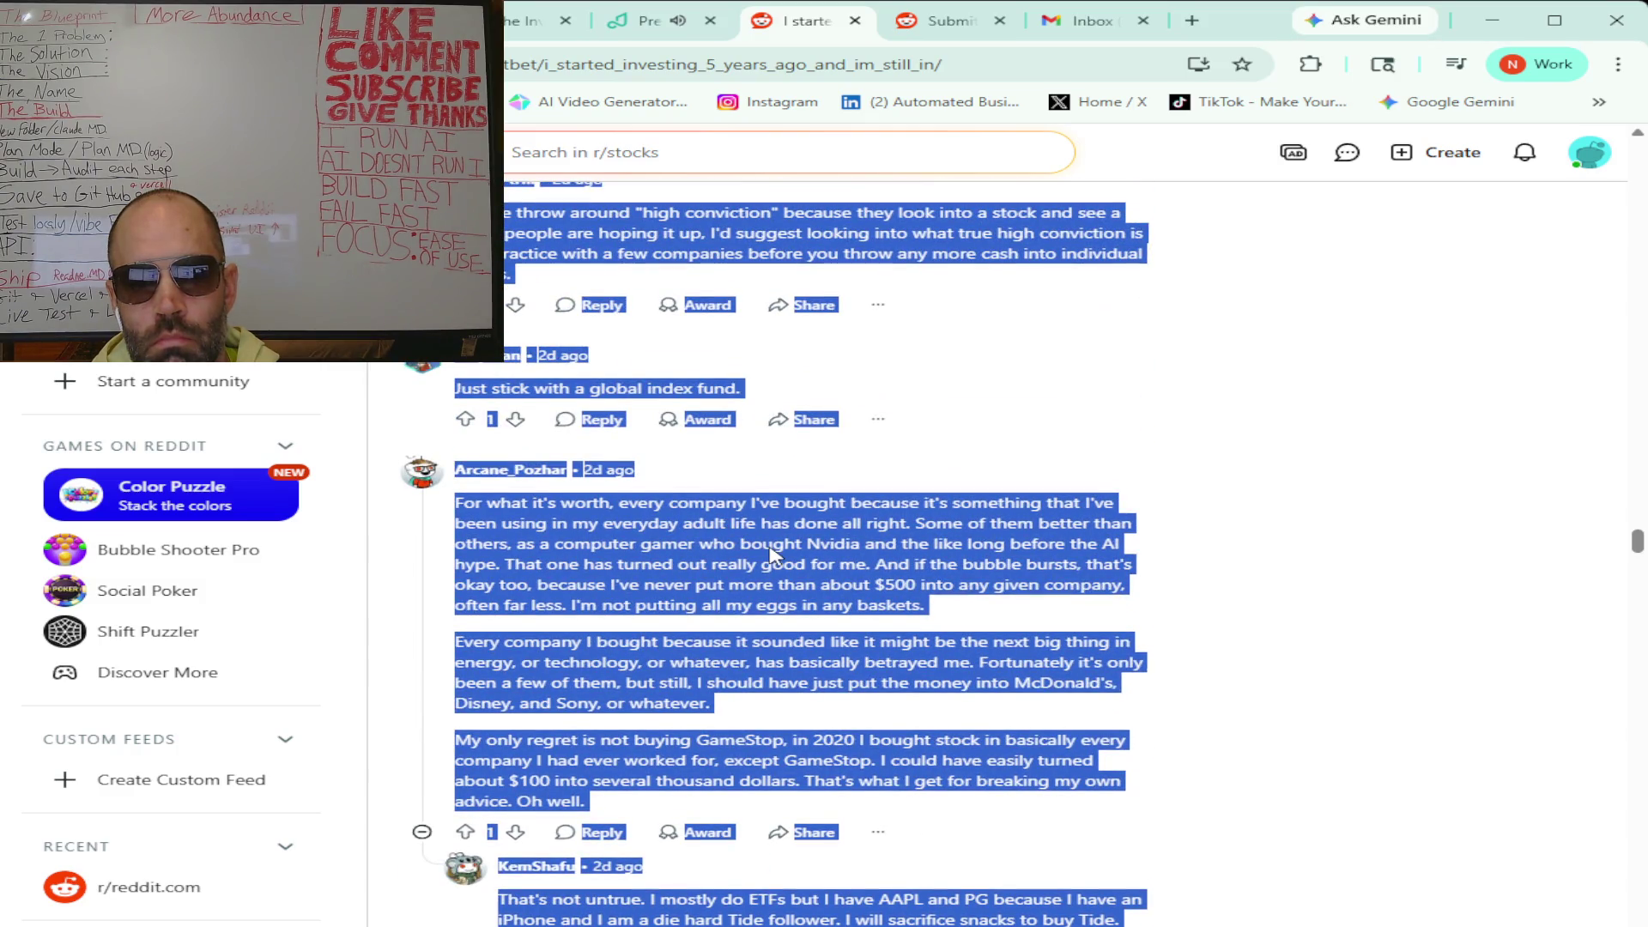
pyautogui.click(387, 21)
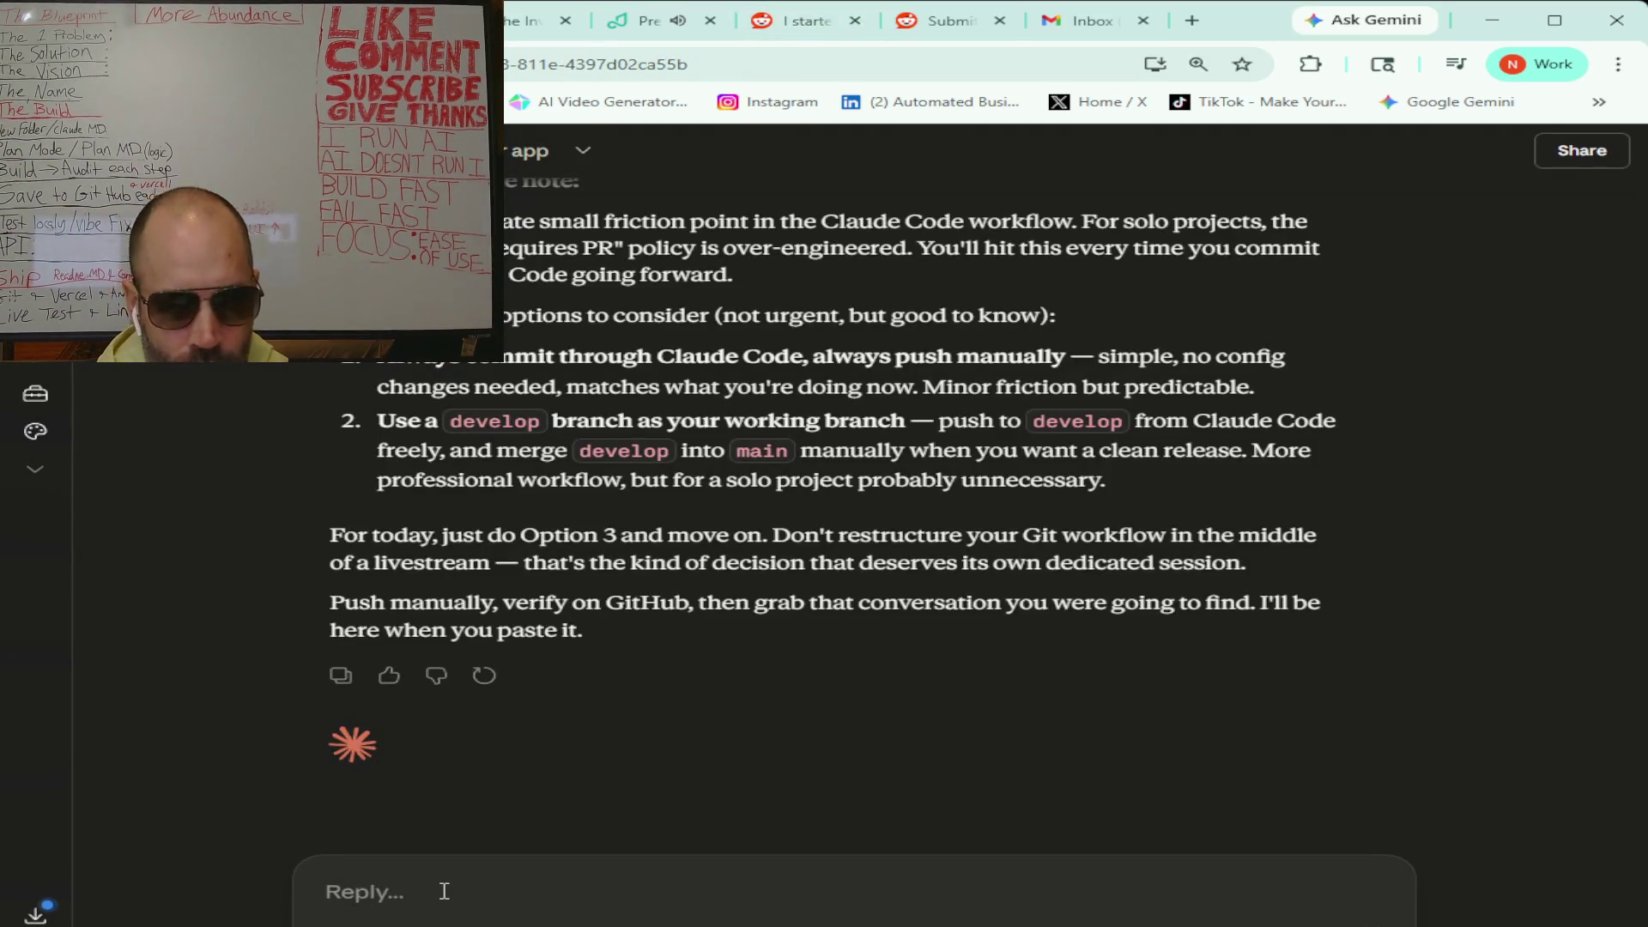
# - Start a Claude message, 'so i'm about to post this conversation on reddit…', asking for a good reply
pyautogui.click(444, 891)
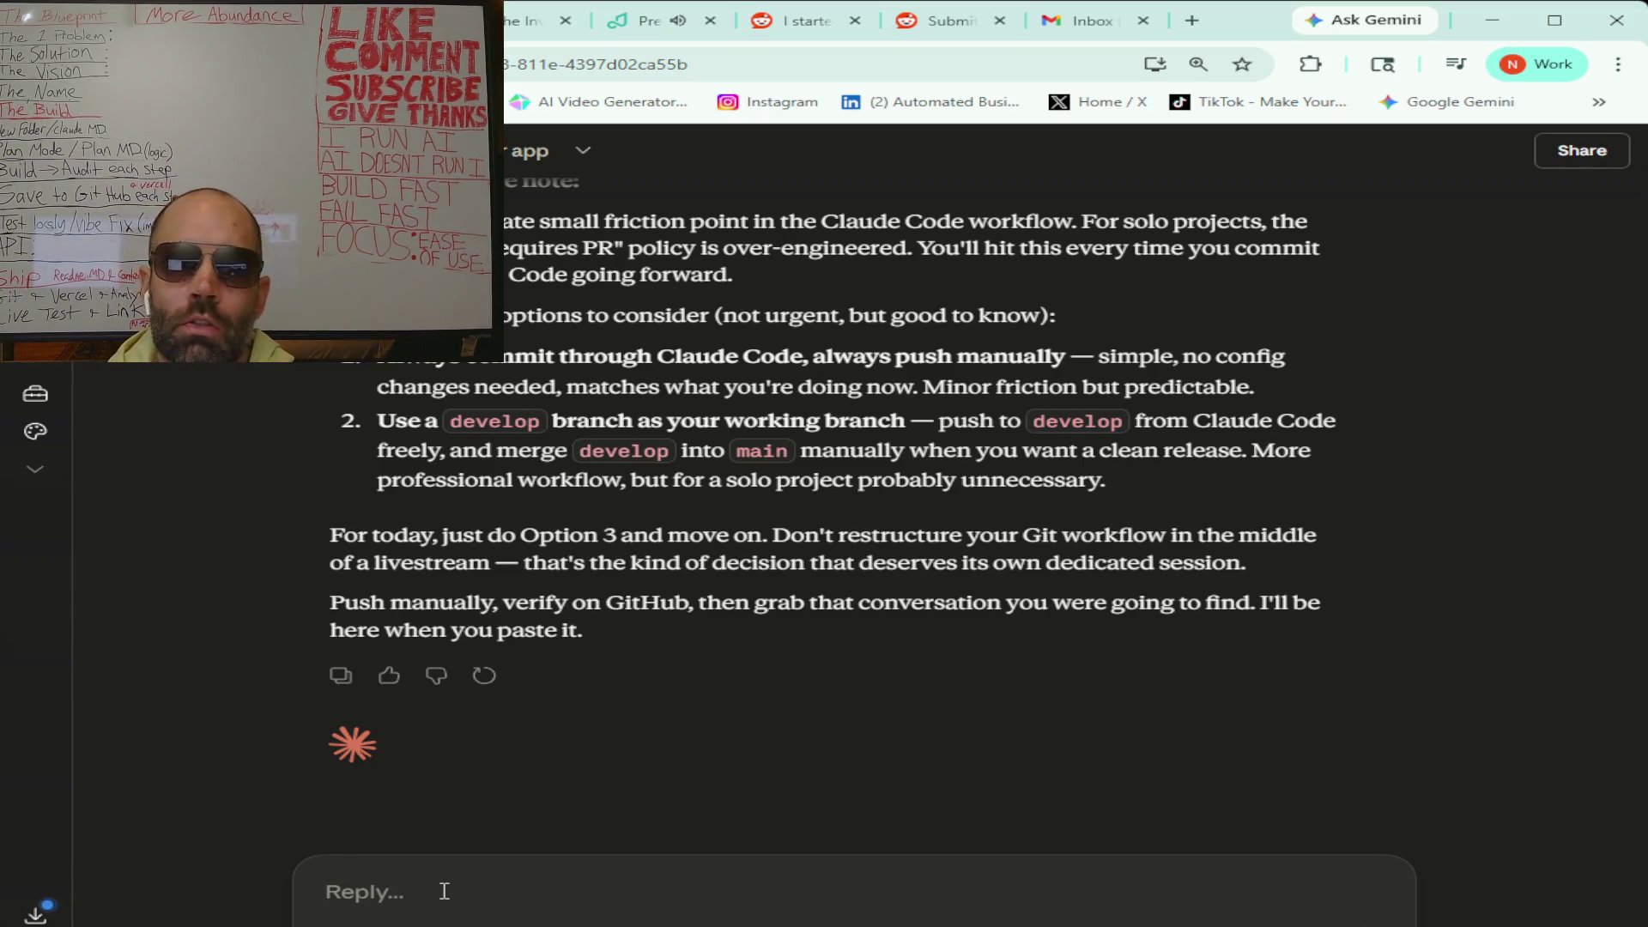
pyautogui.write("so i'm about to post this")
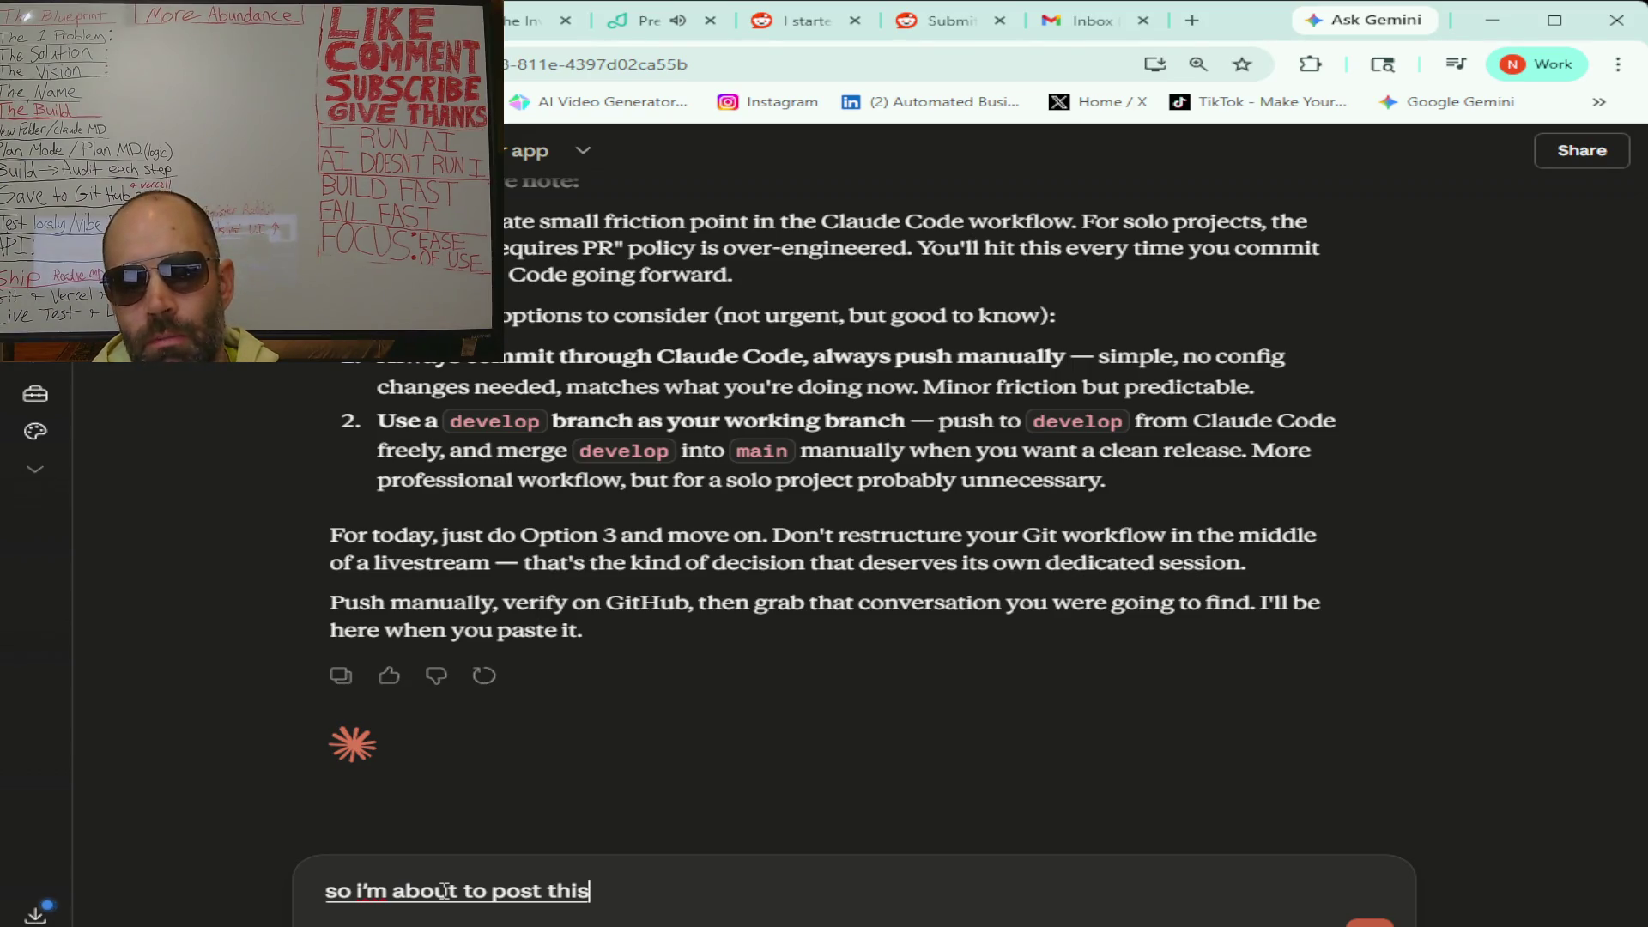
pyautogui.write(' conversation on reddit')
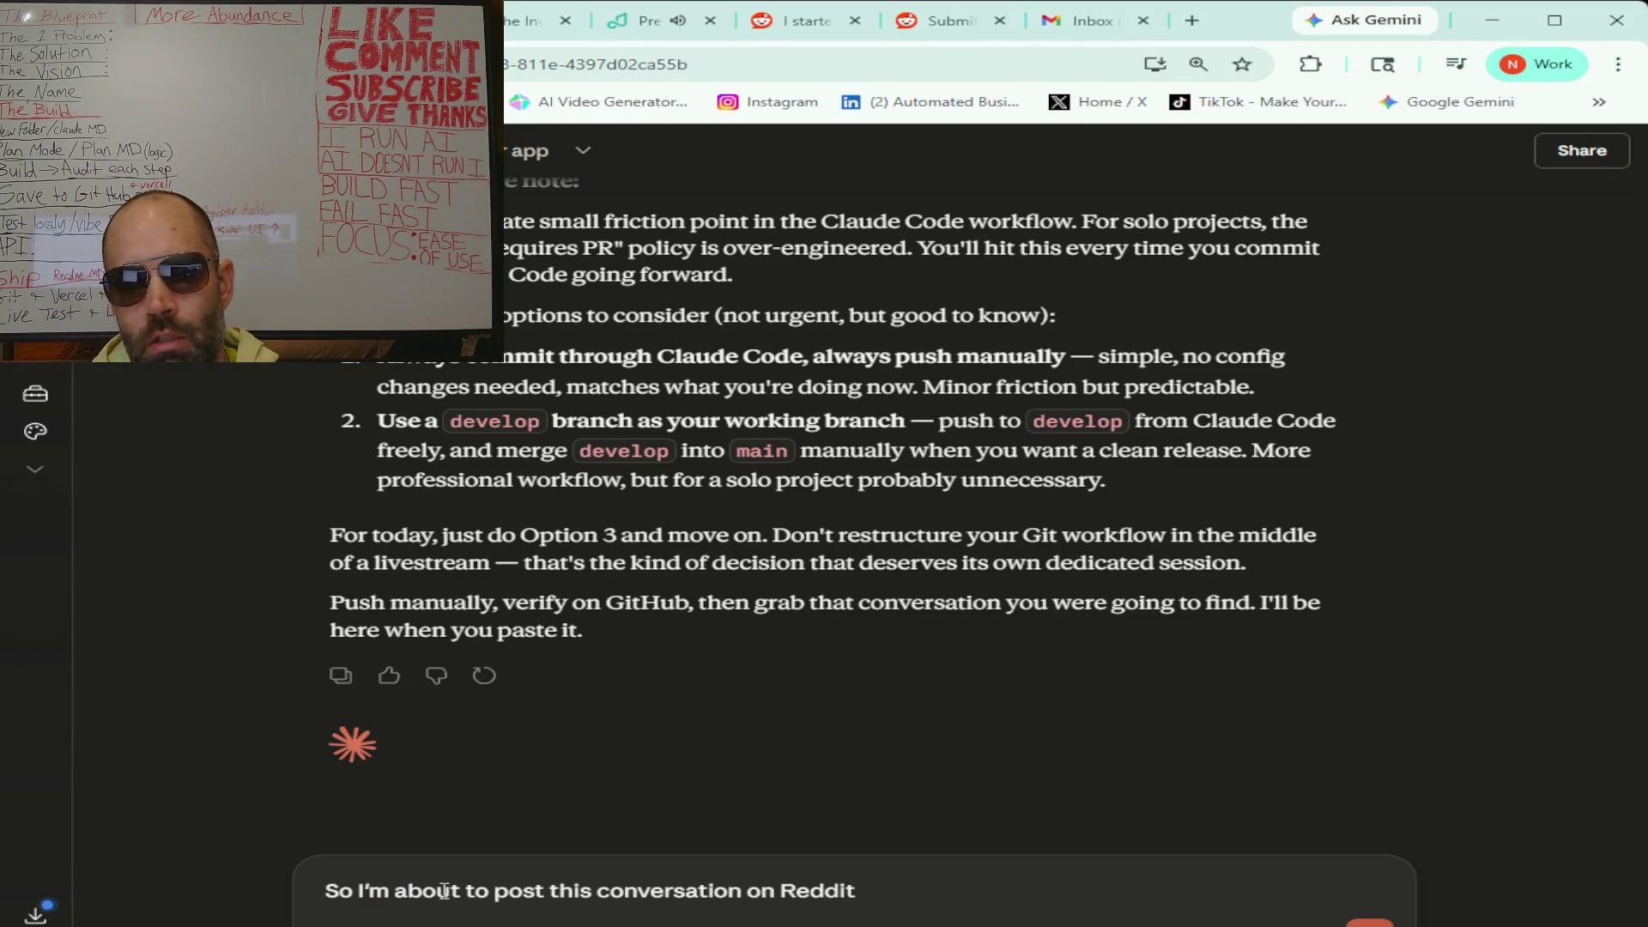
pyautogui.write(' I read')
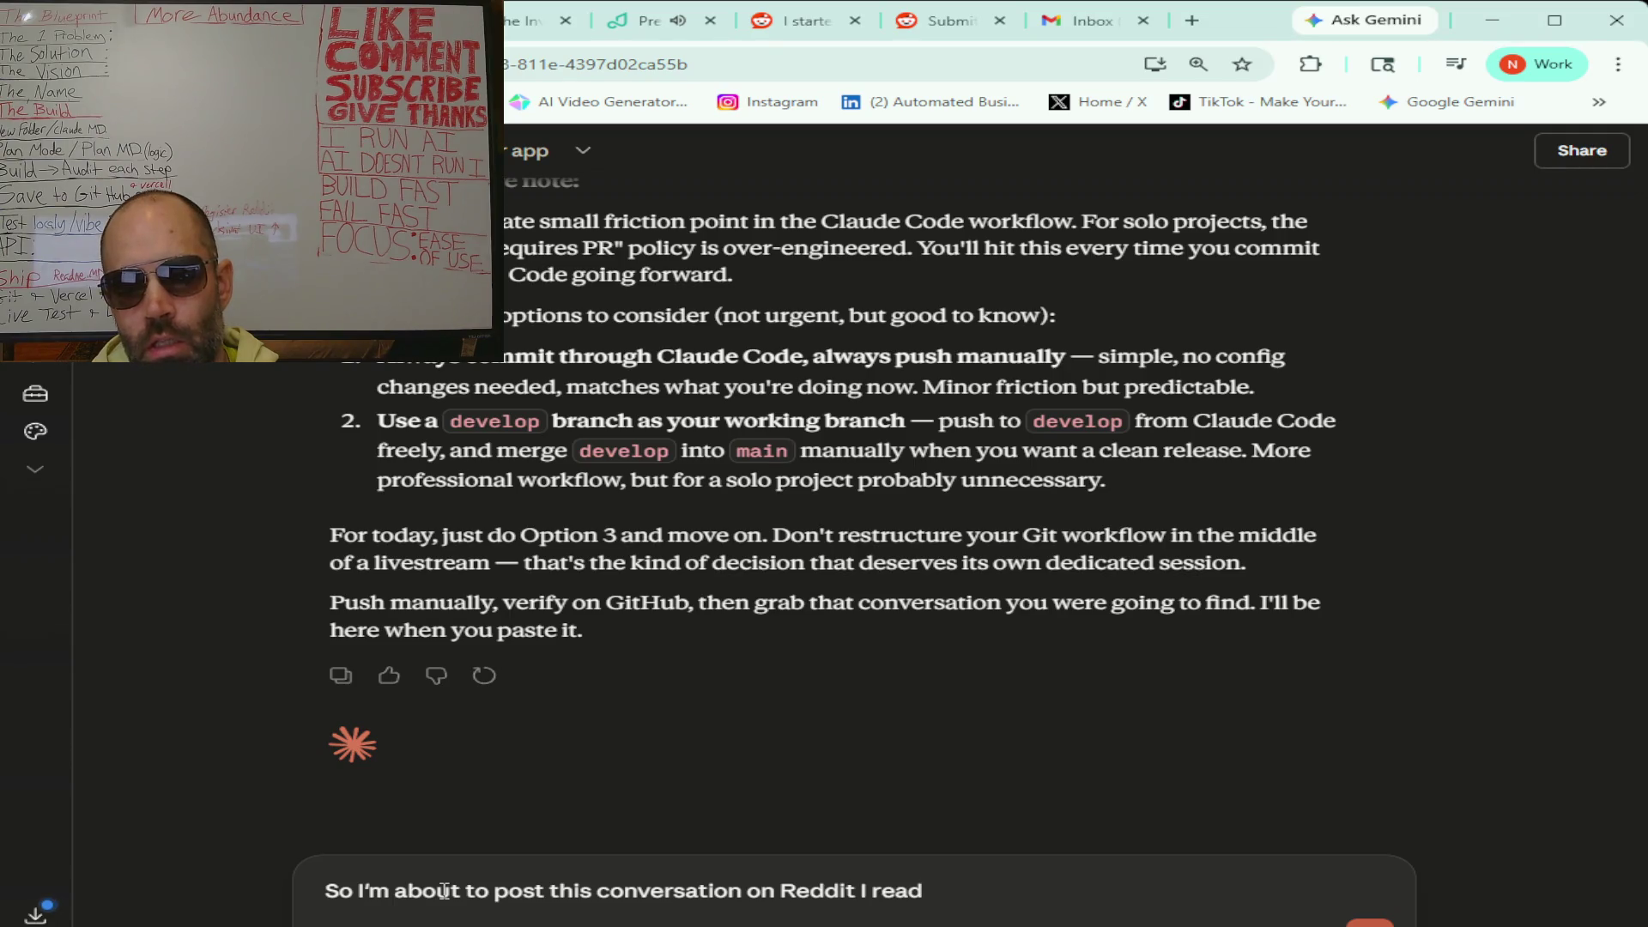
pyautogui.write(' Definitely like the original')
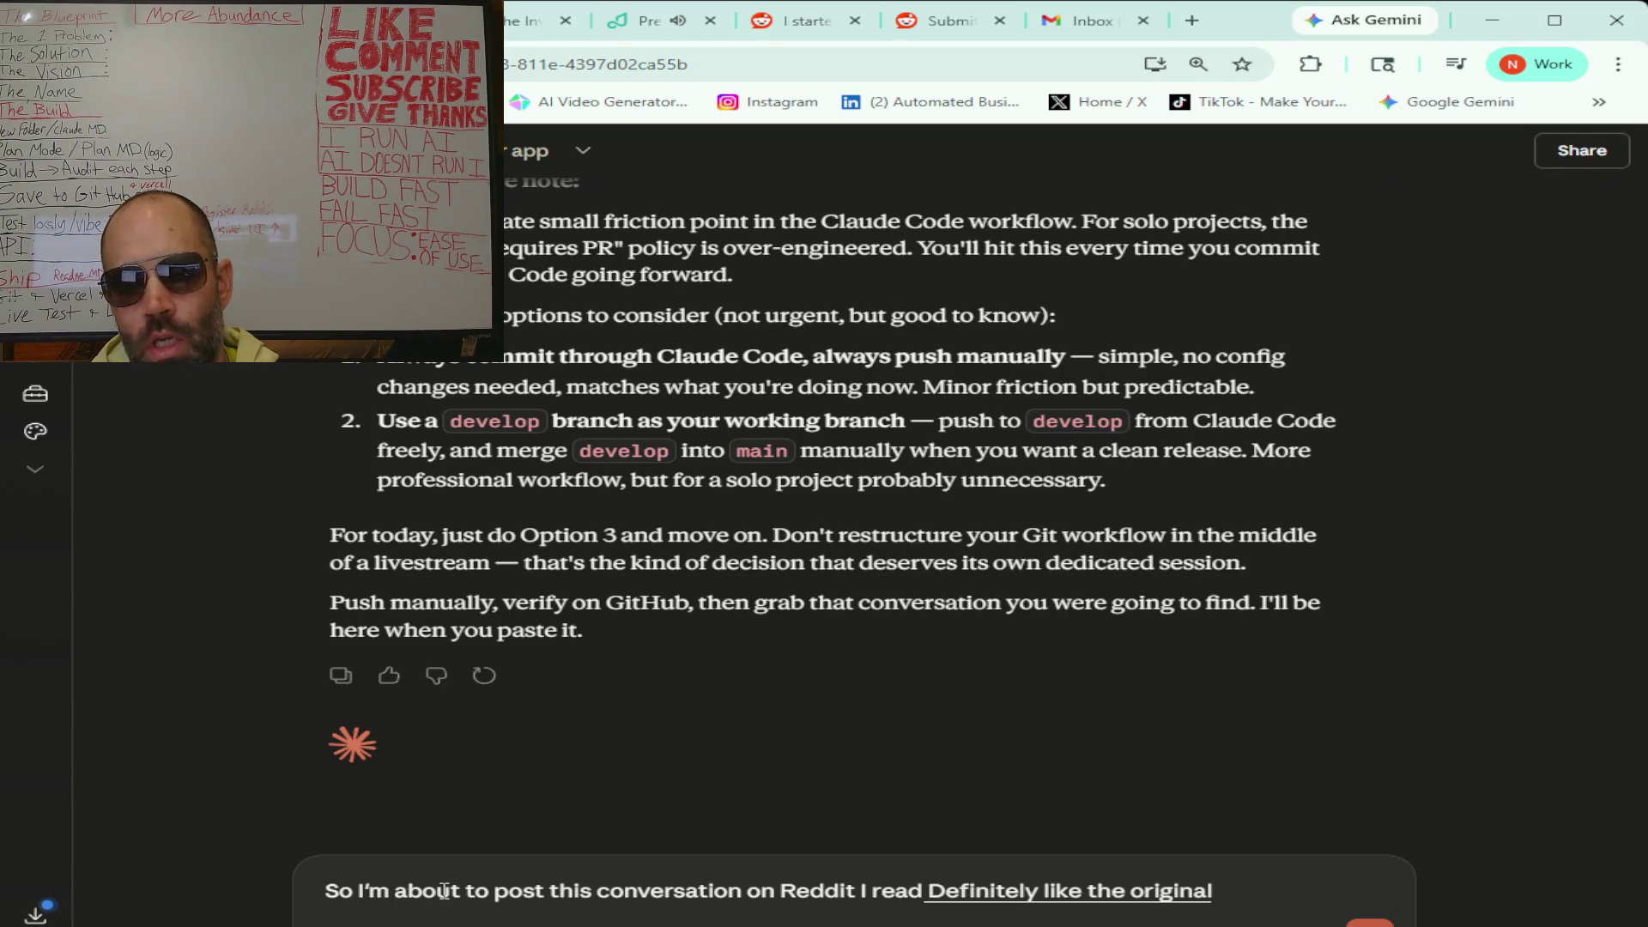
pyautogui.write(' post and then I scan through')
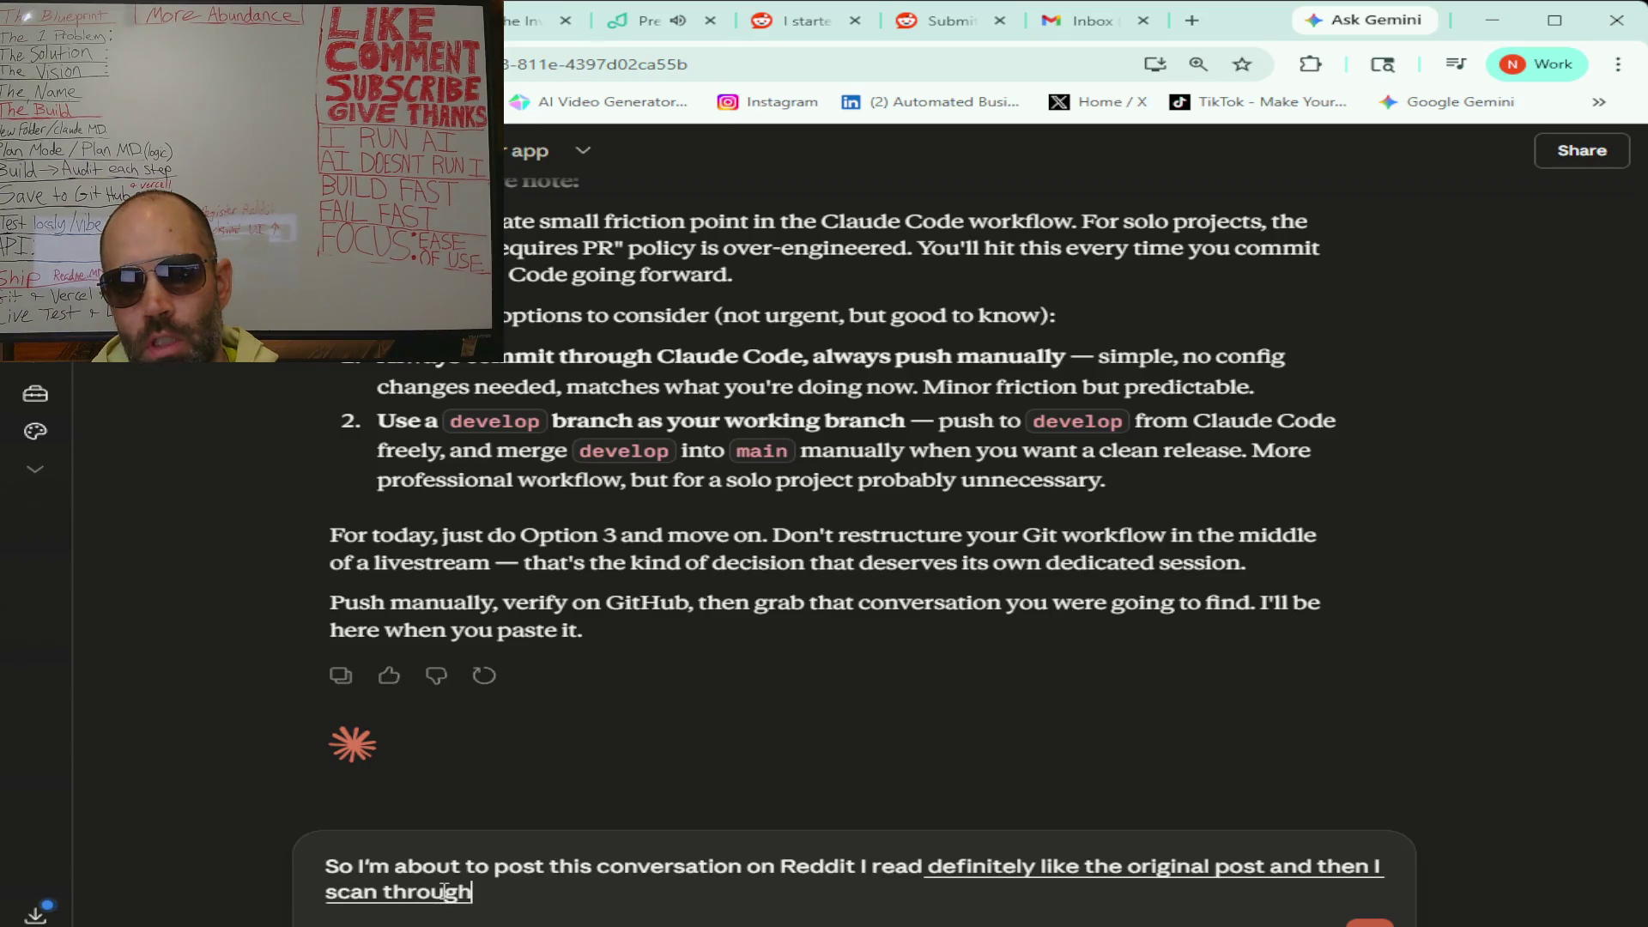
pyautogui.write(' some of the')
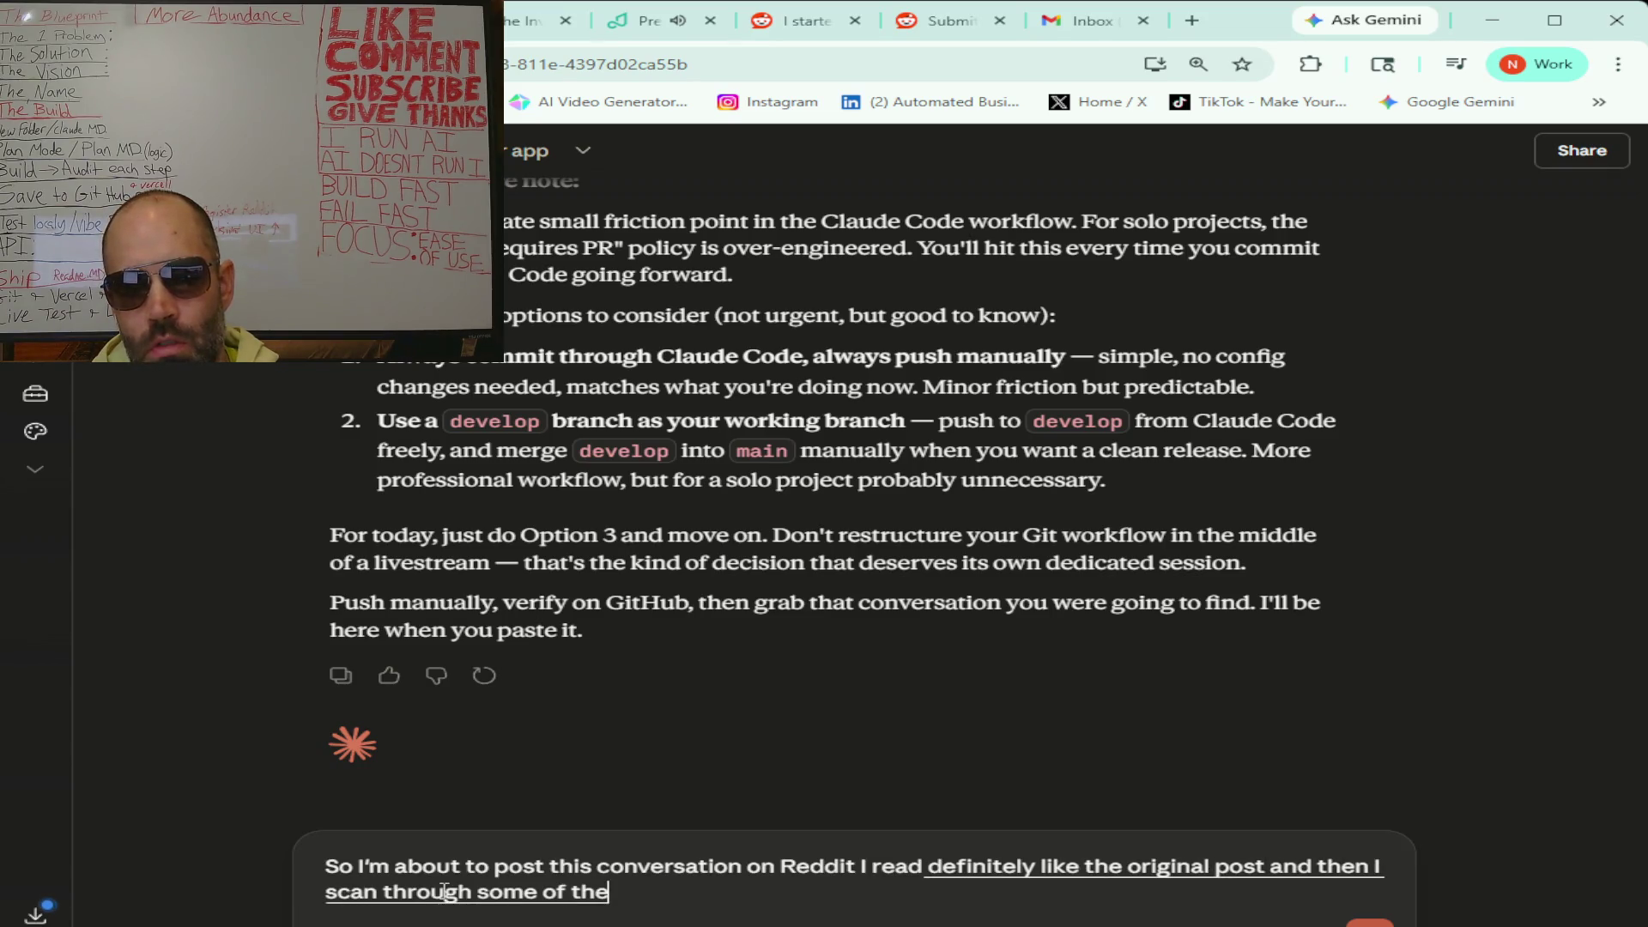
pyautogui.write(' comments so I')
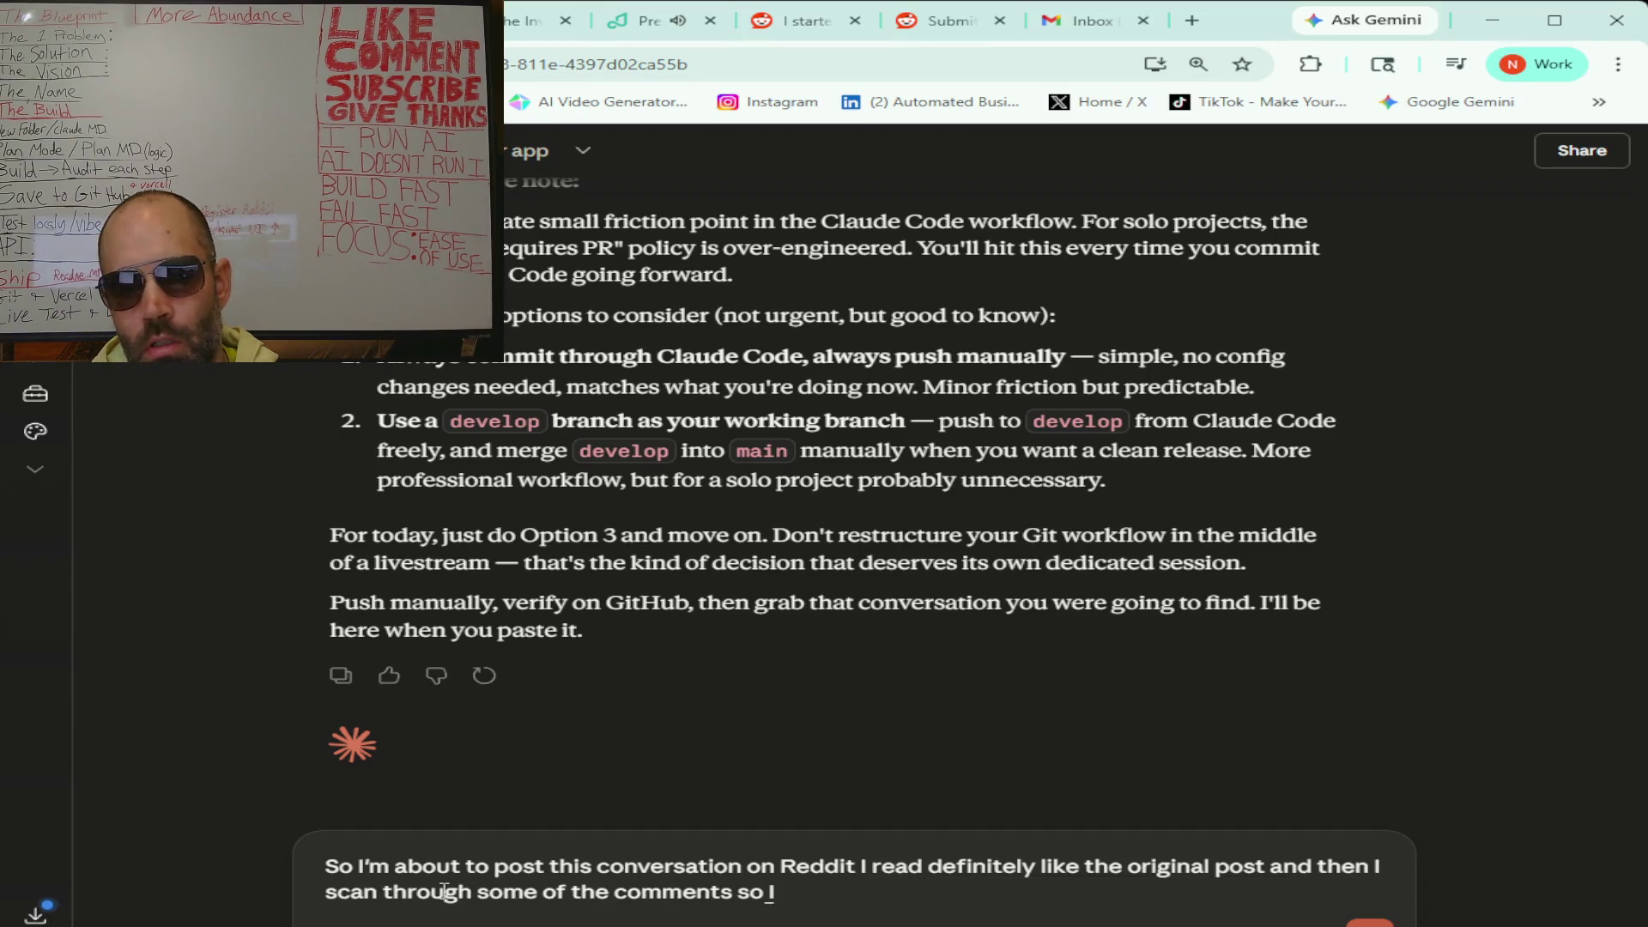
pyautogui.write("'m going to paste the whole thing here")
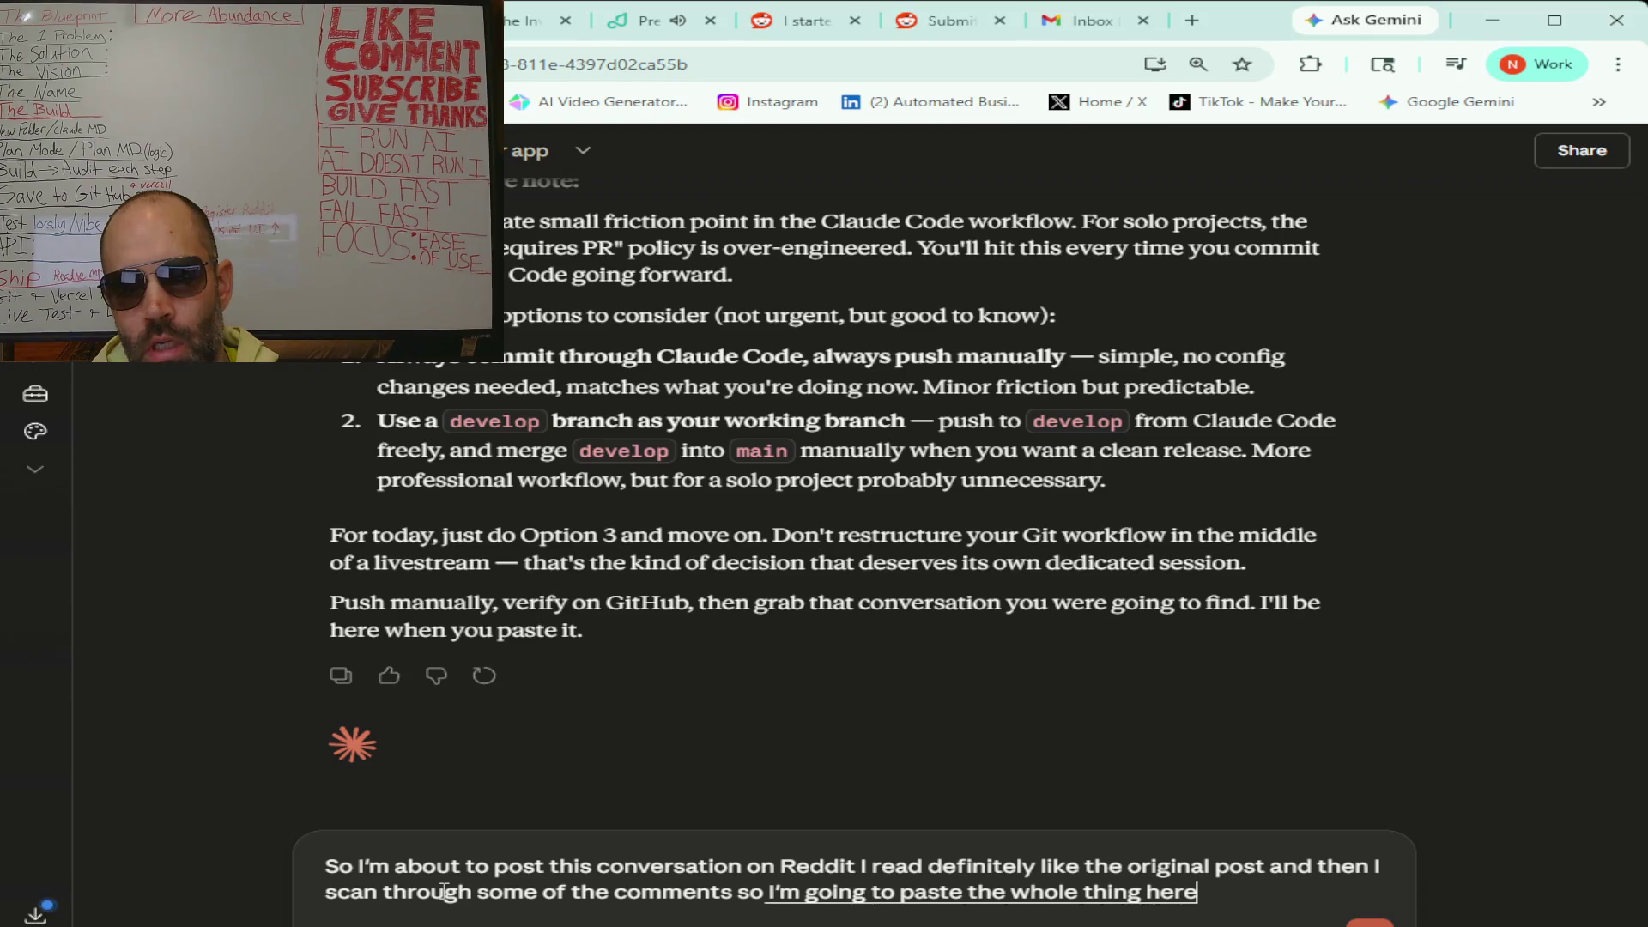
pyautogui.write(' and two things')
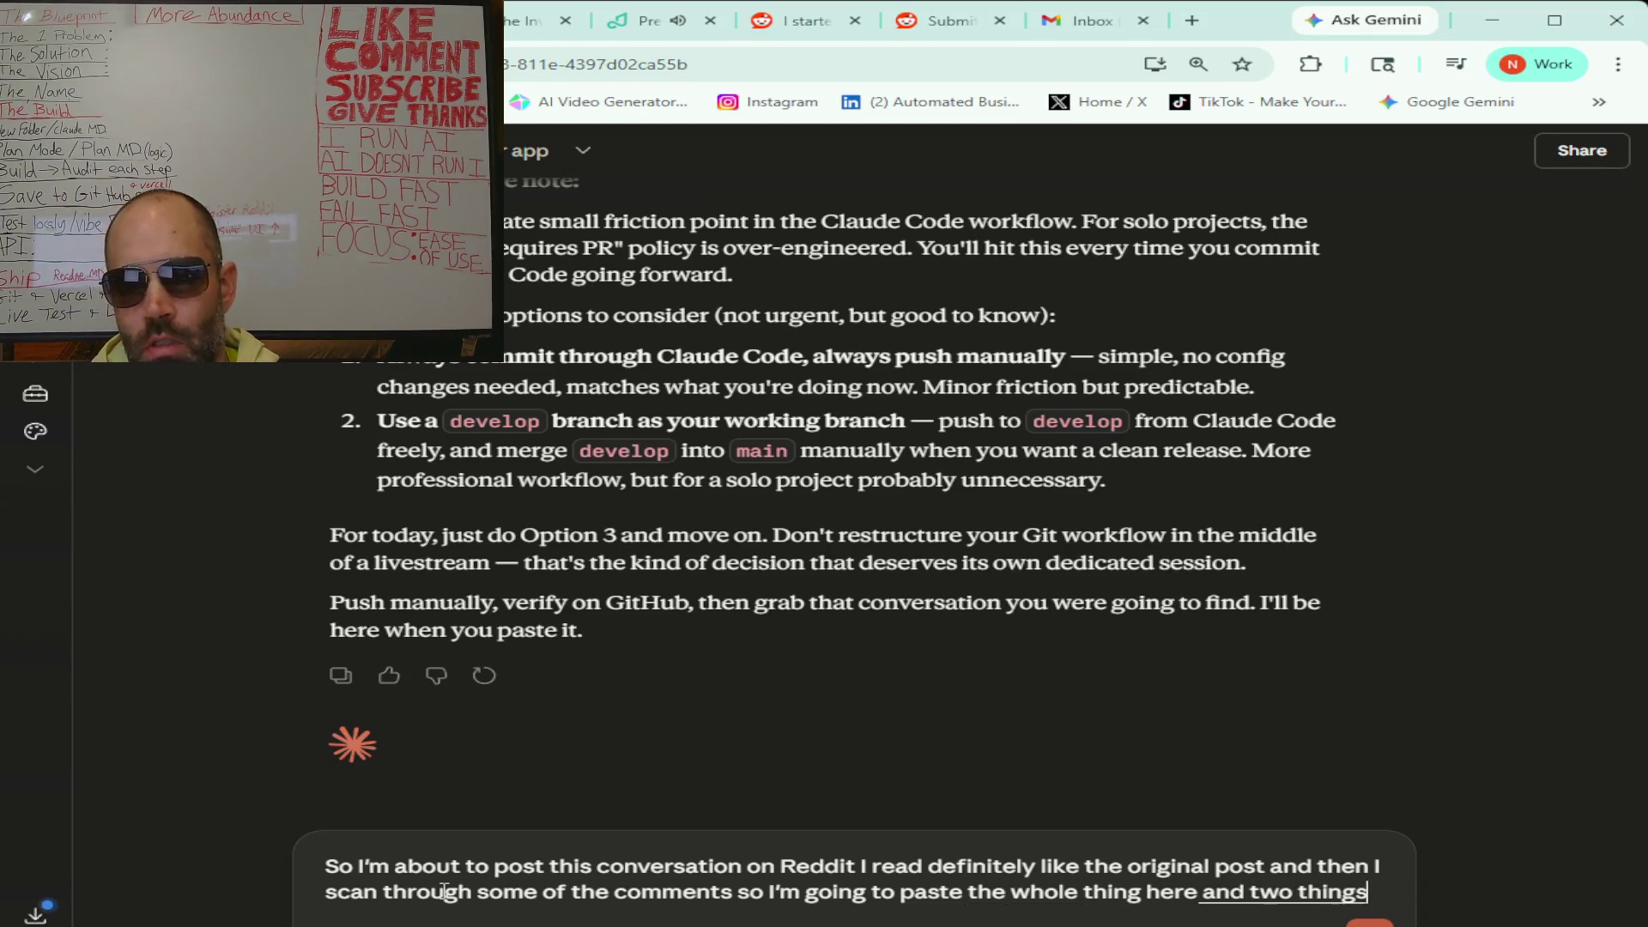
pyautogui.write(' give me an')
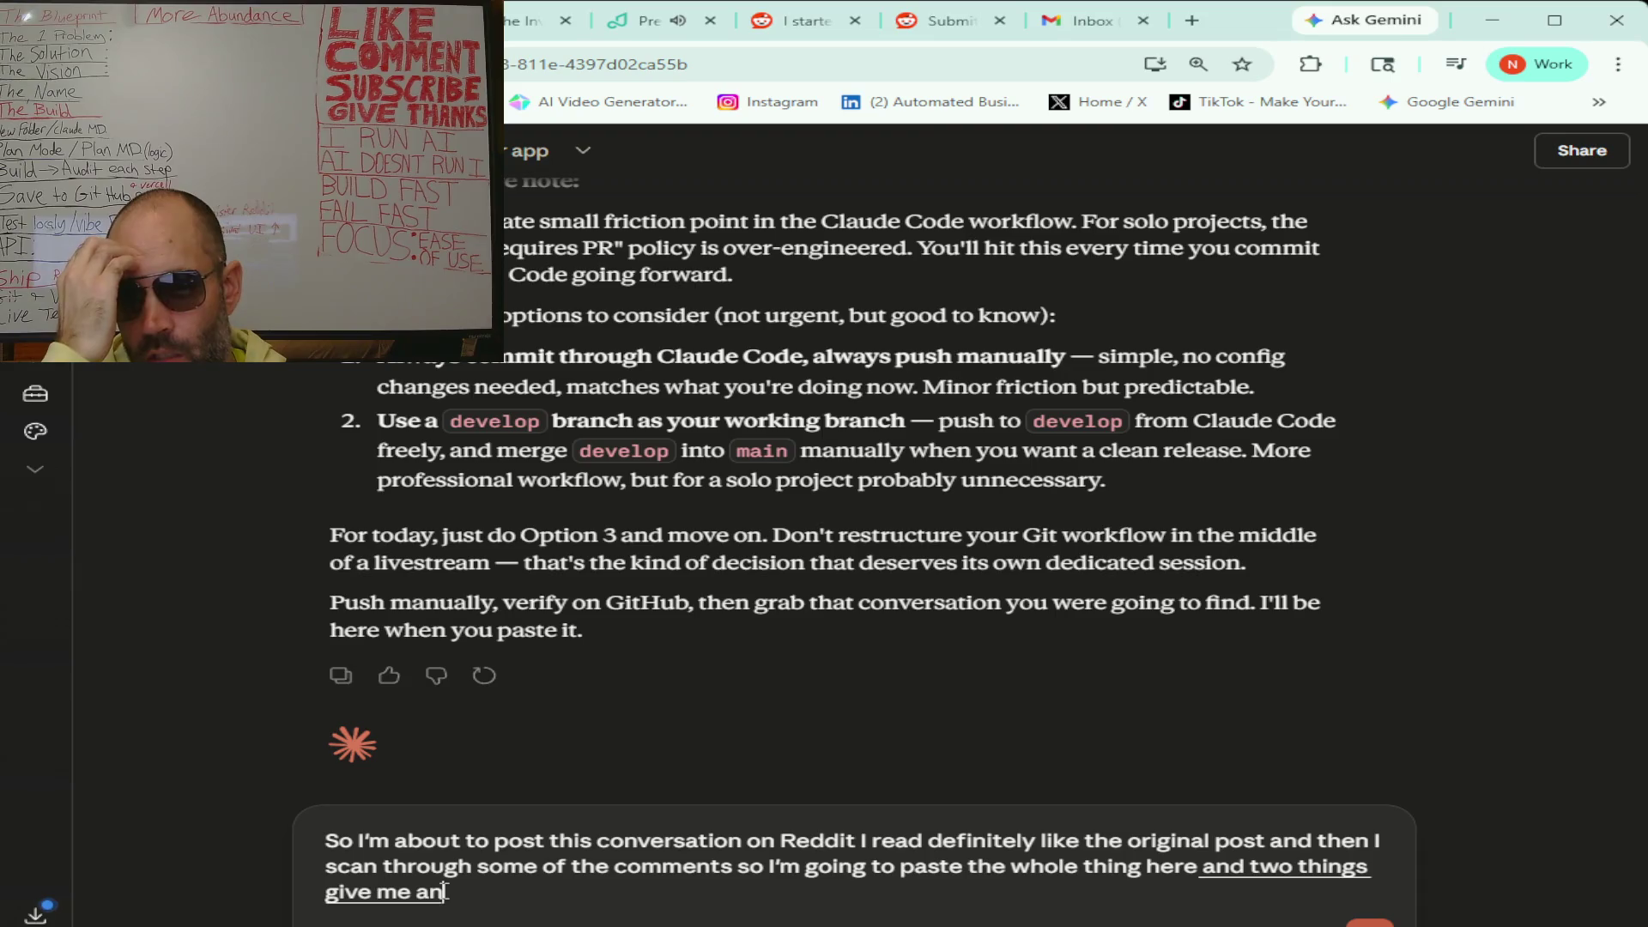
pyautogui.write(' example of.... think would be a good response based')
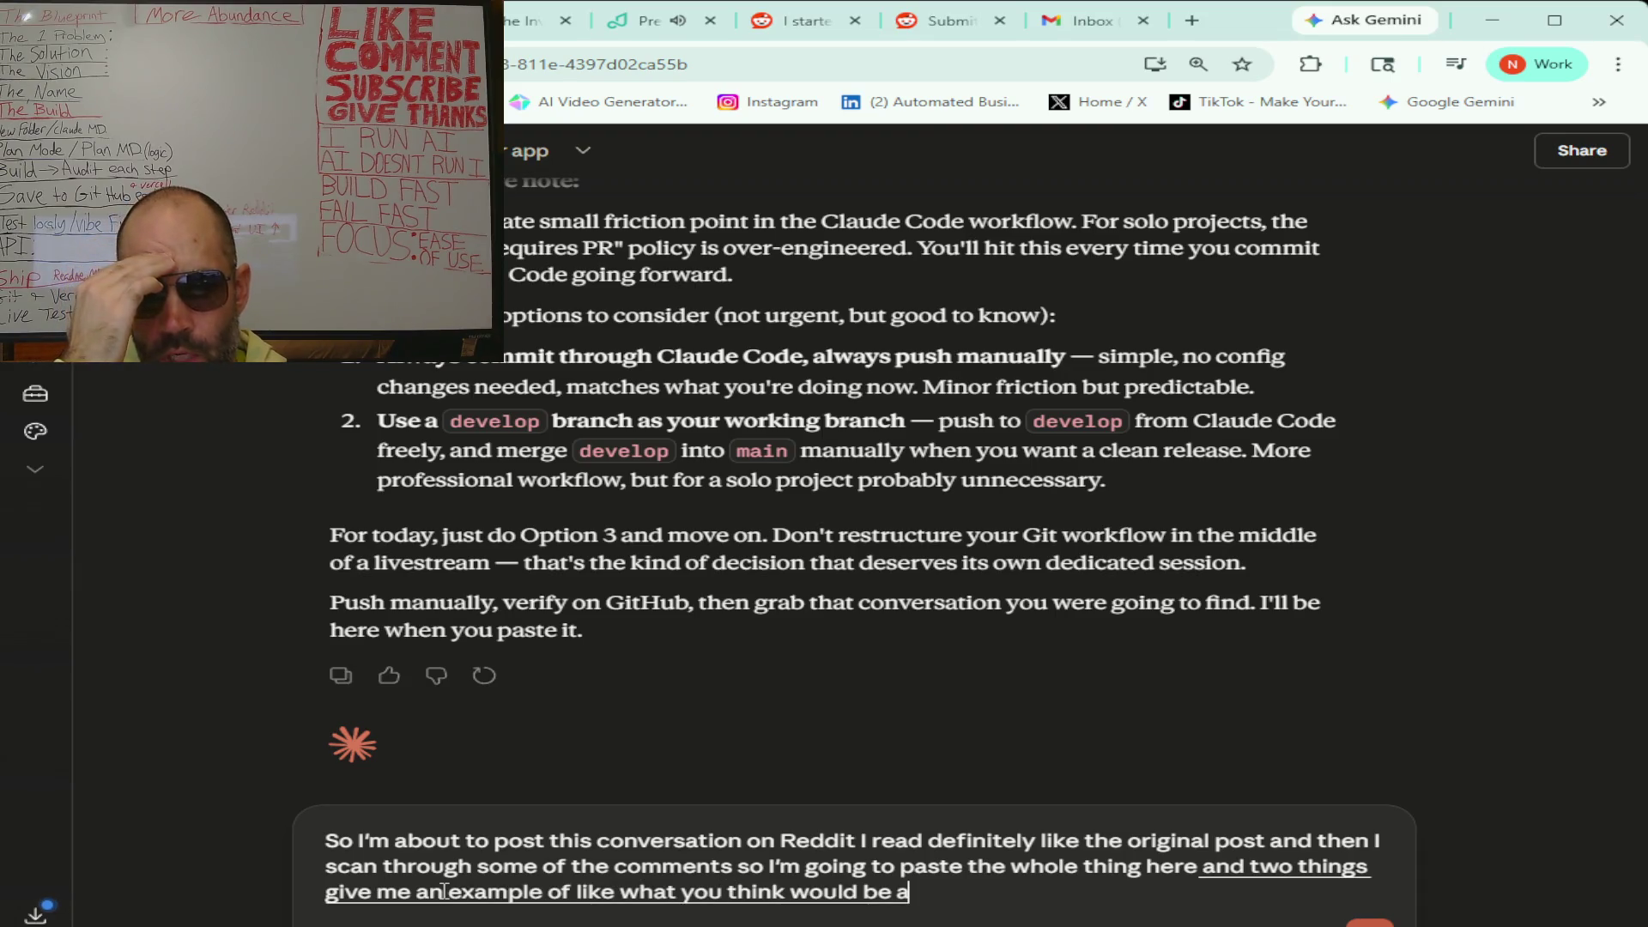
pyautogui.write('ing')
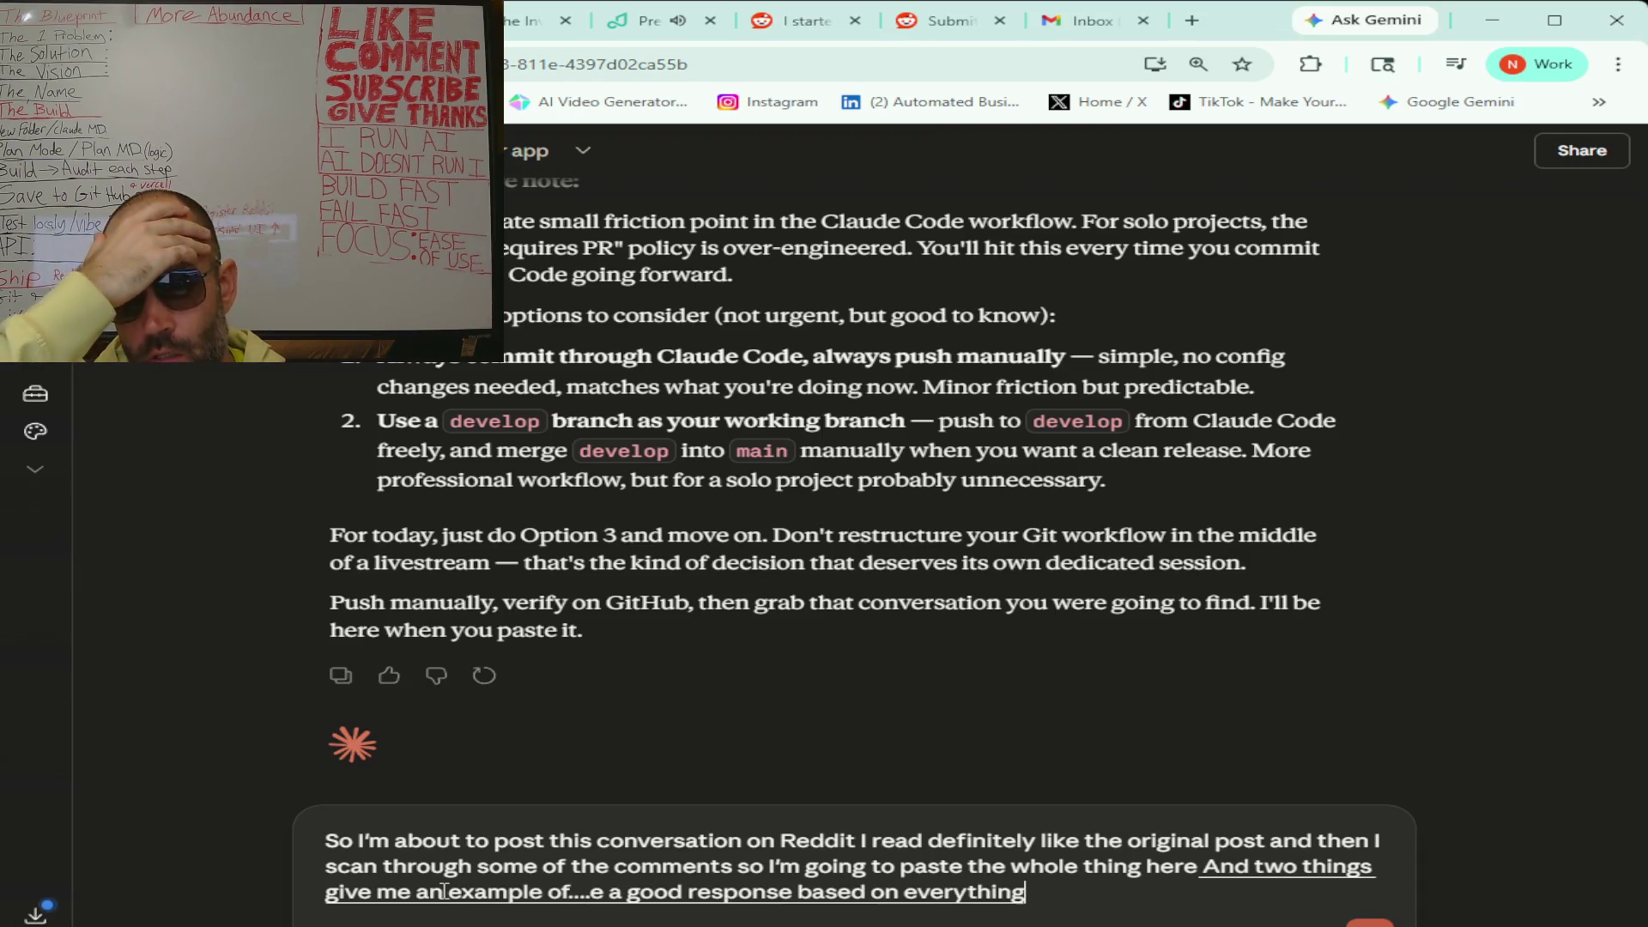
pyautogui.write(" that's already there this is from two days ago")
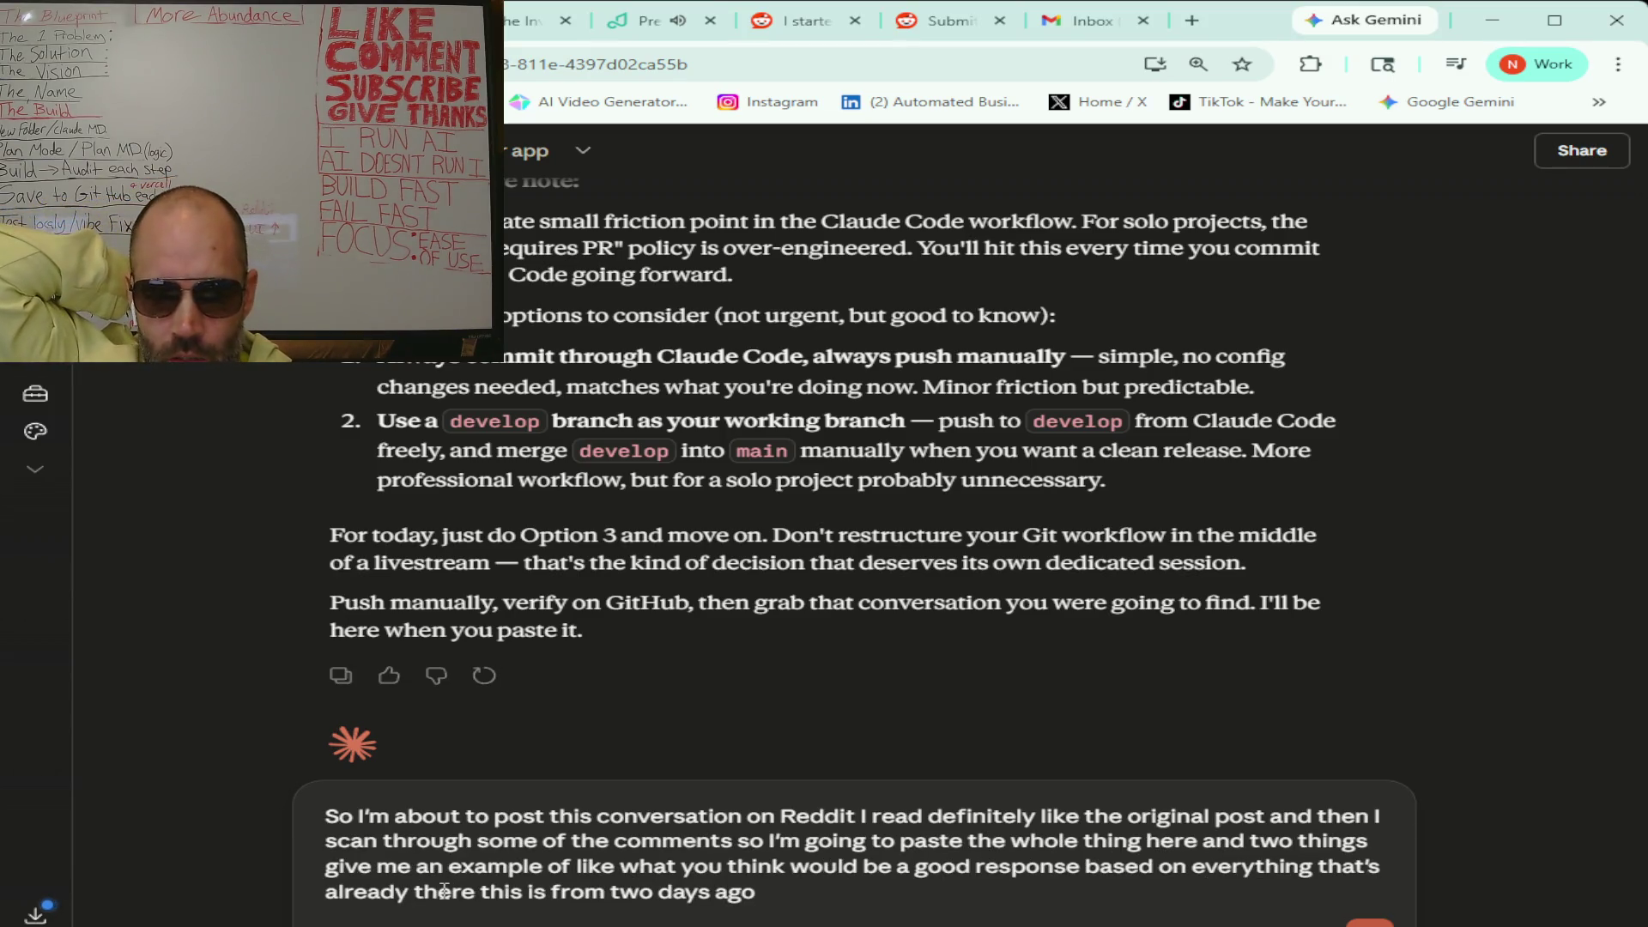
pyautogui.write(' and')
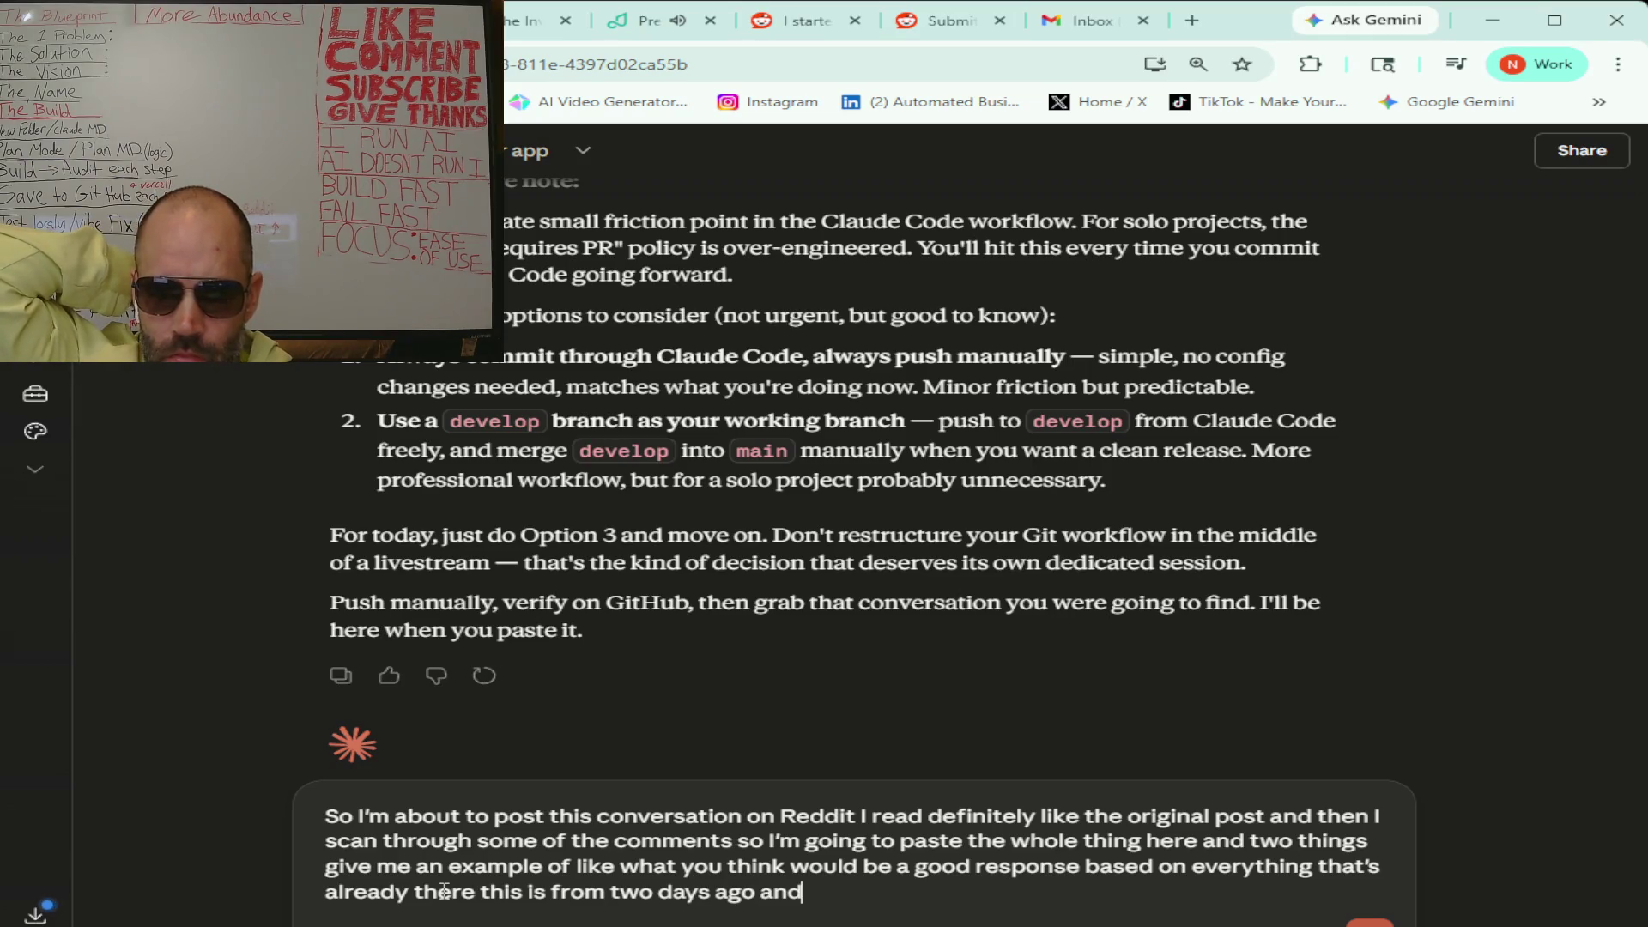
pyautogui.write(' then I was also wondering like when I')
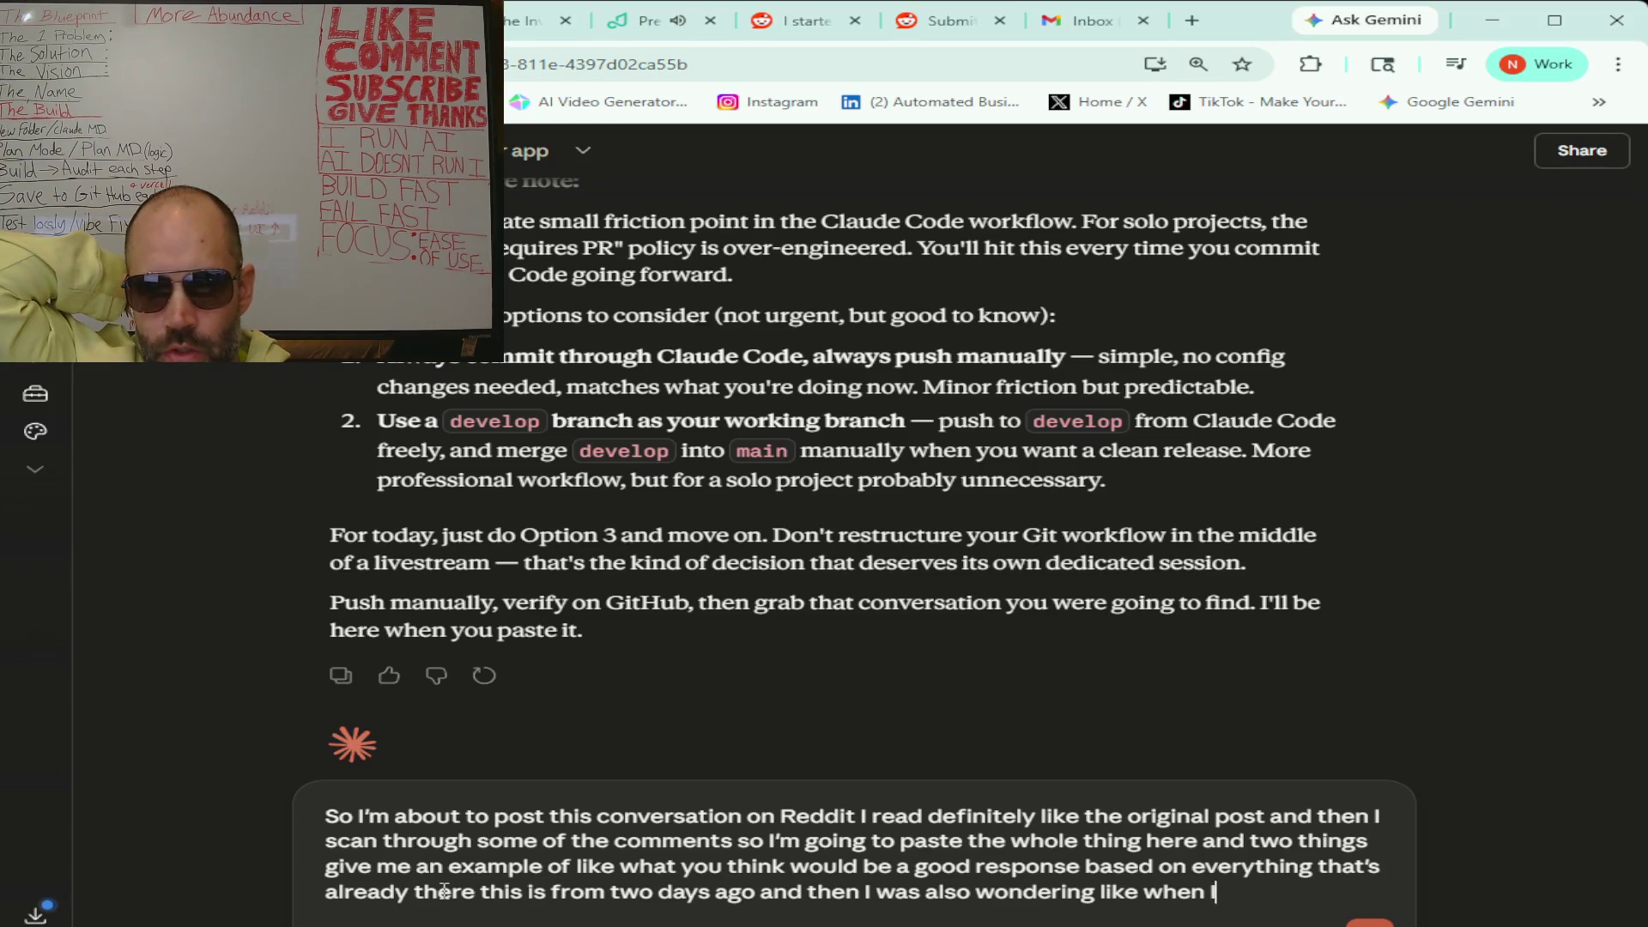
pyautogui.write(' carry this over to observations should I be')
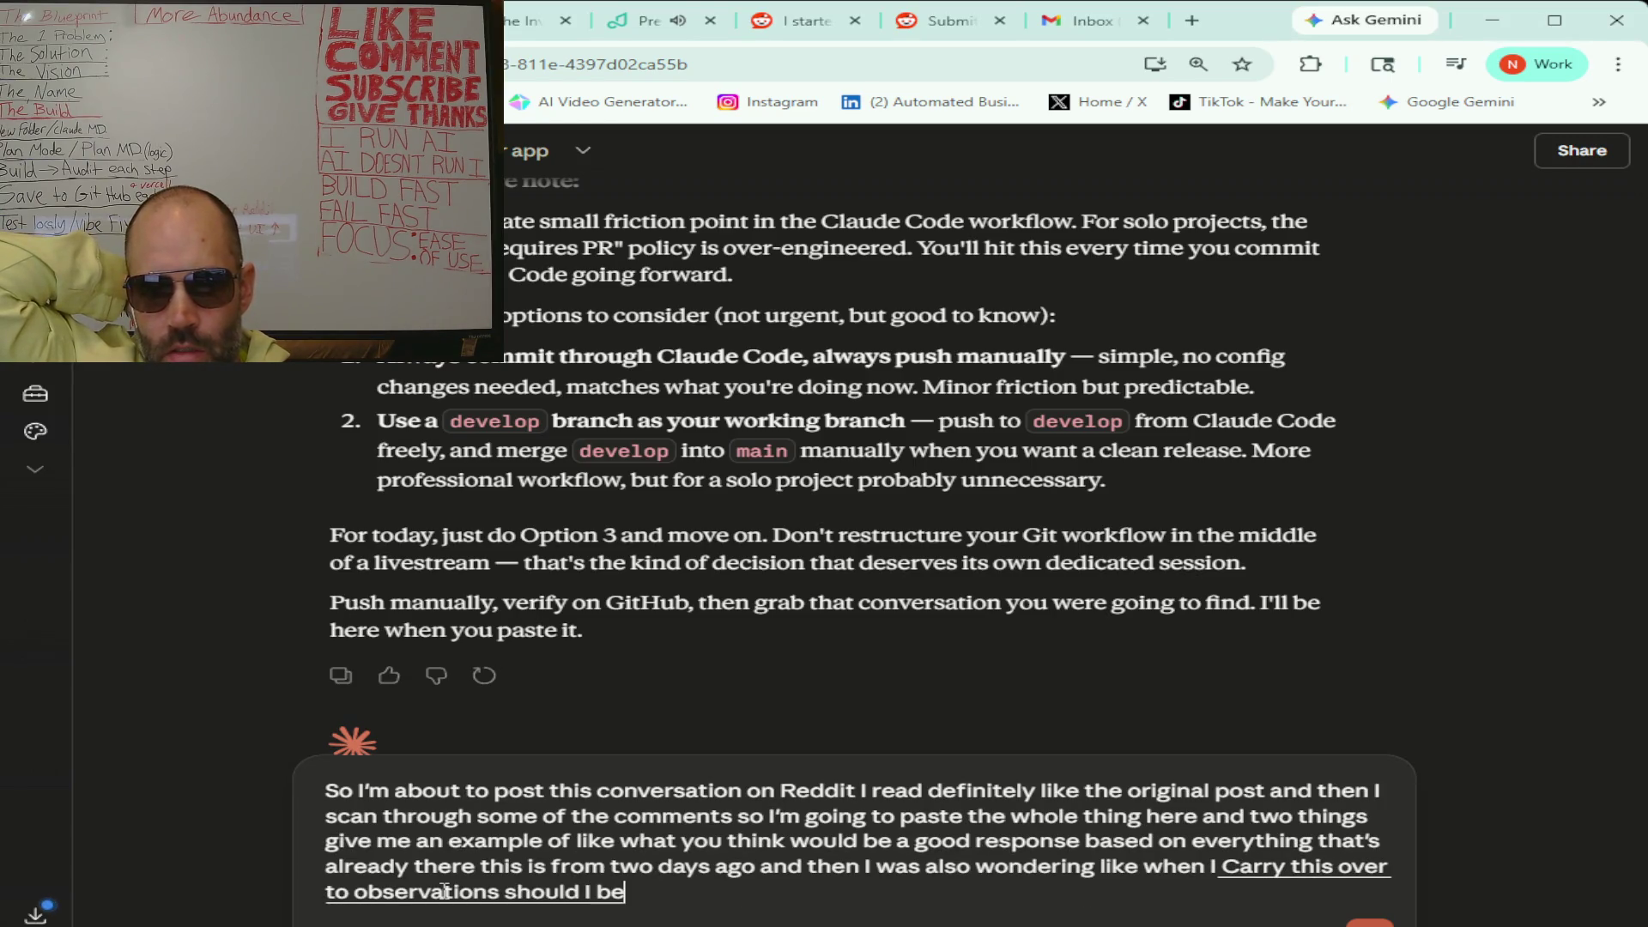
pyautogui.write(' pasting this entire conversation or just')
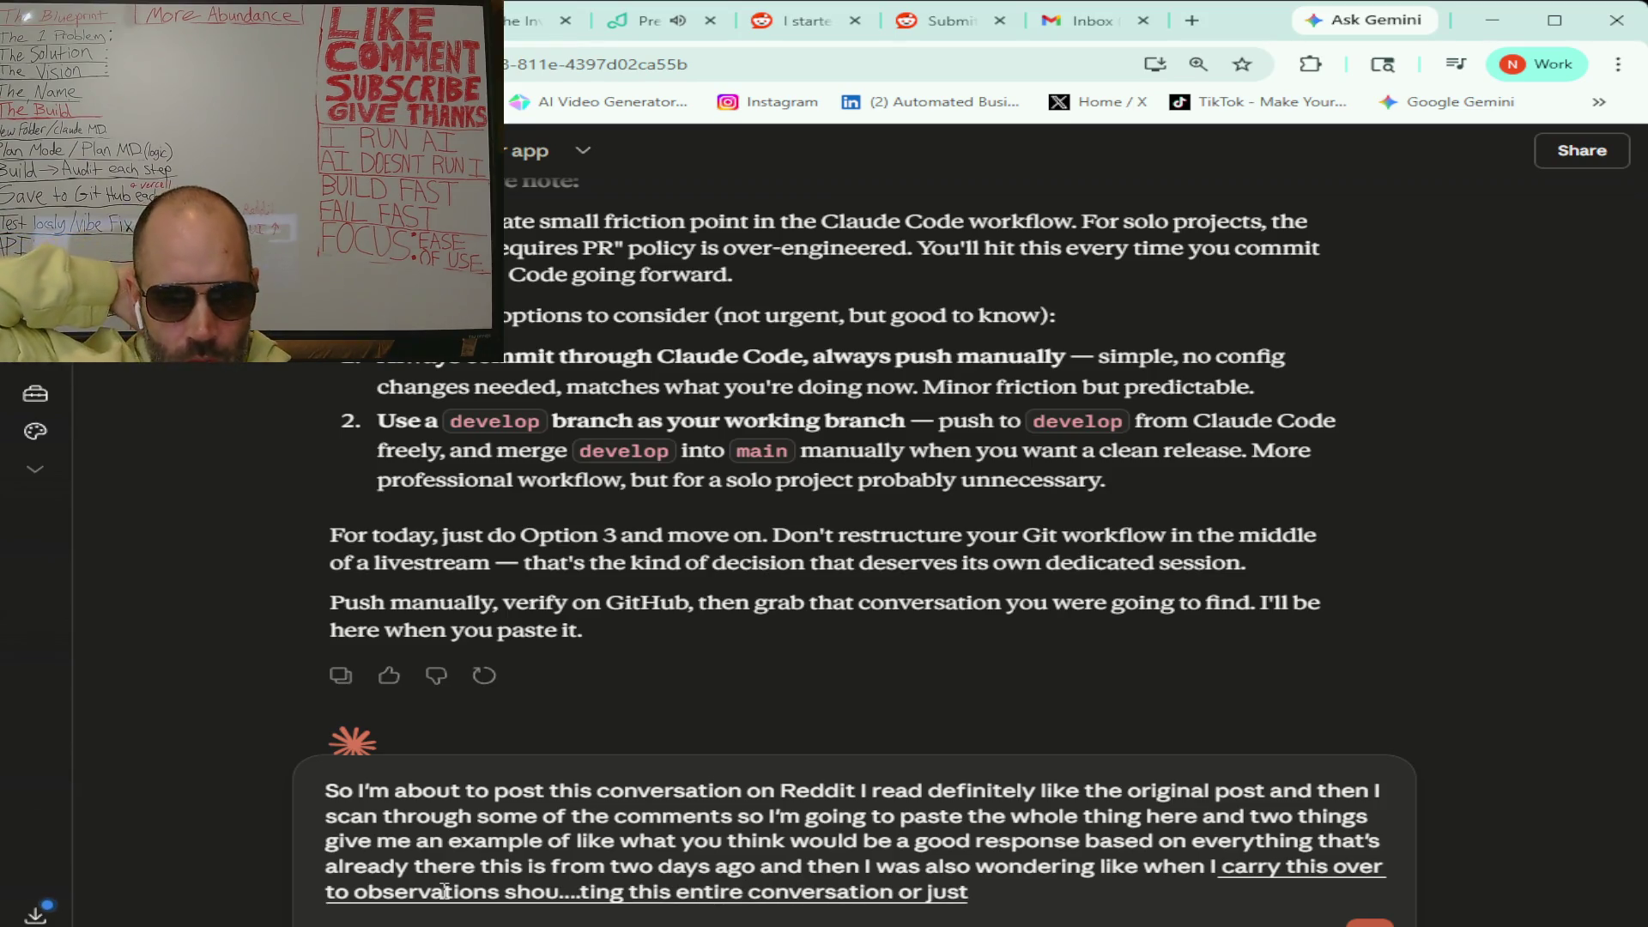
pyautogui.write(' like the original post')
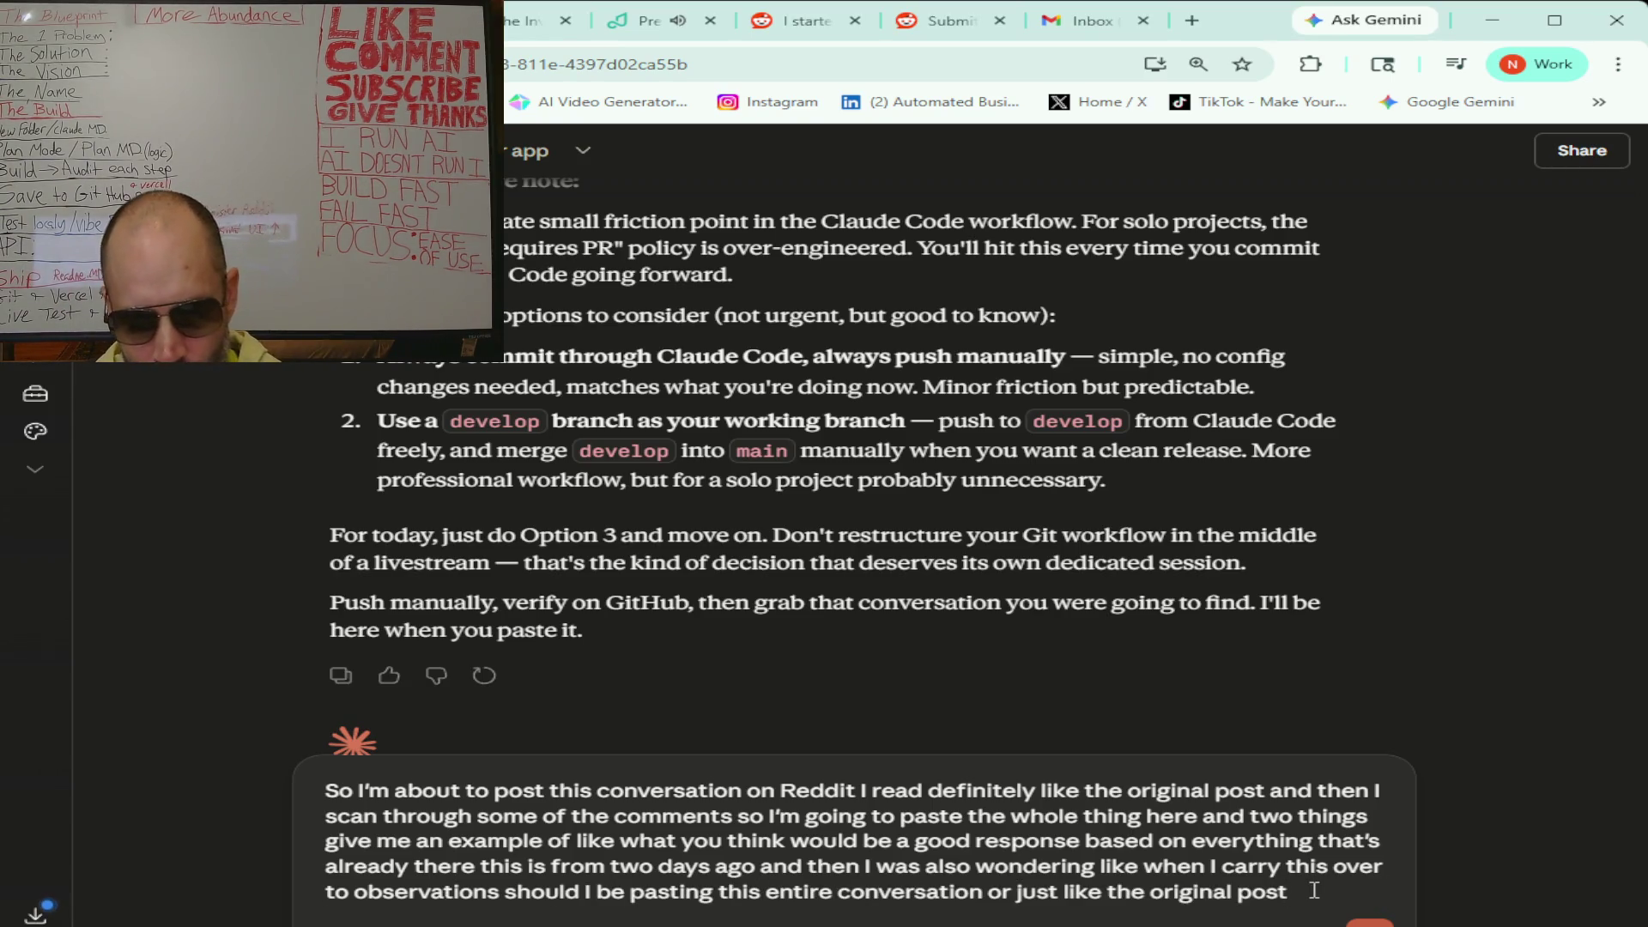
pyautogui.write(':')
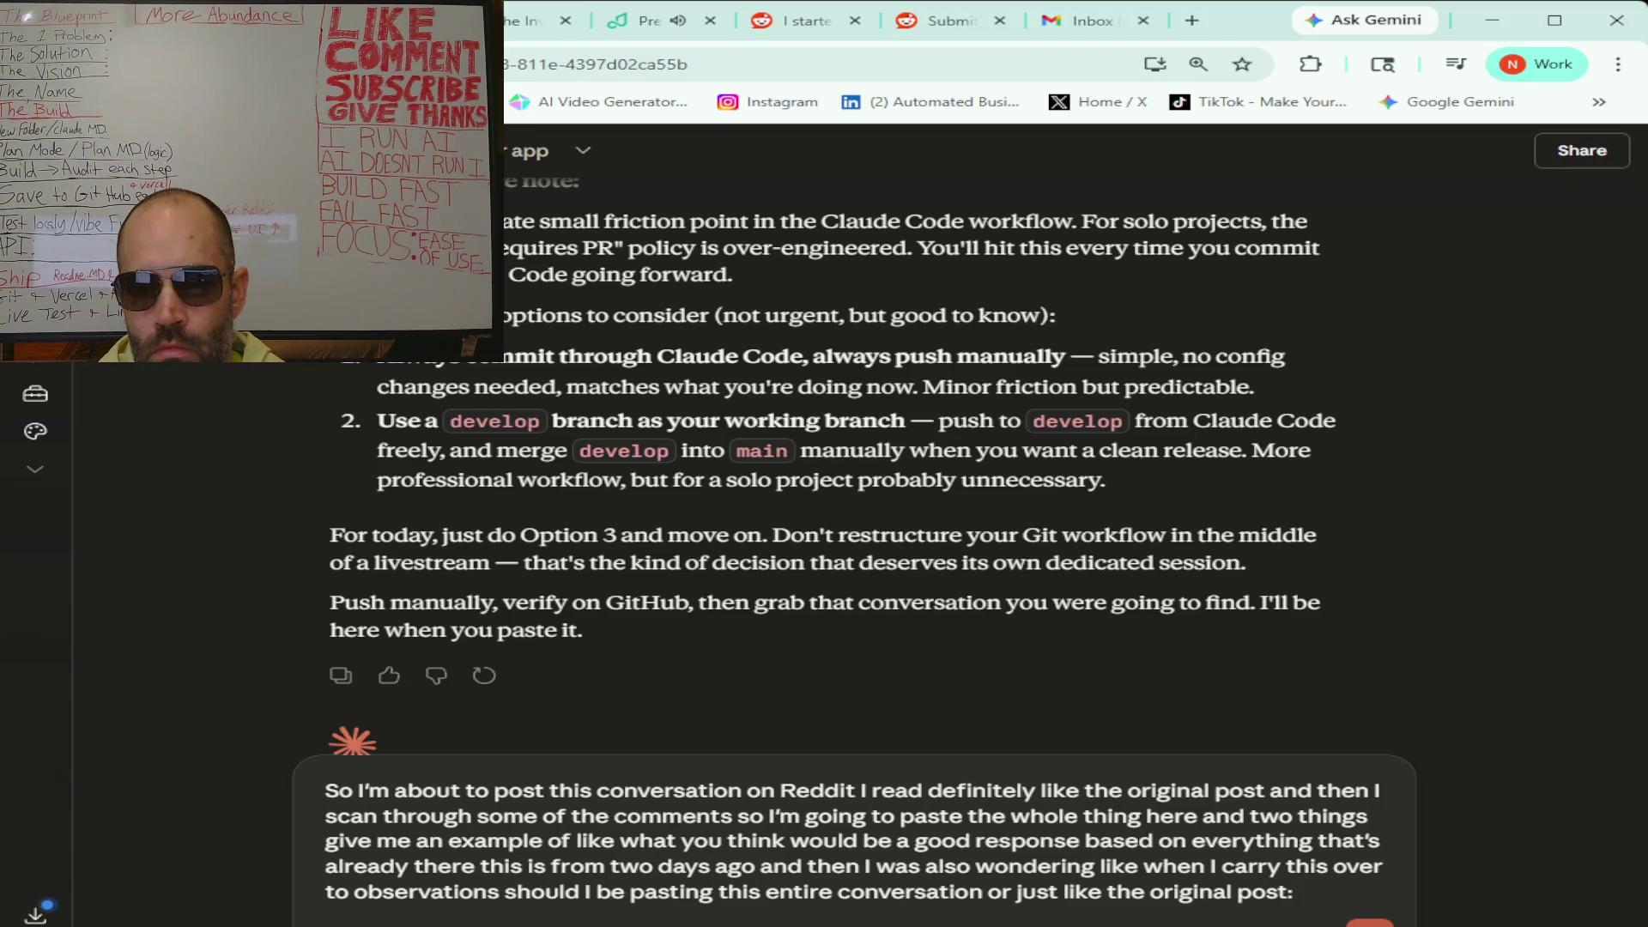
# - Paste the copied r/stocks thread into the message and send it to Claude
pyautogui.hotkey('ctrl', 'v')
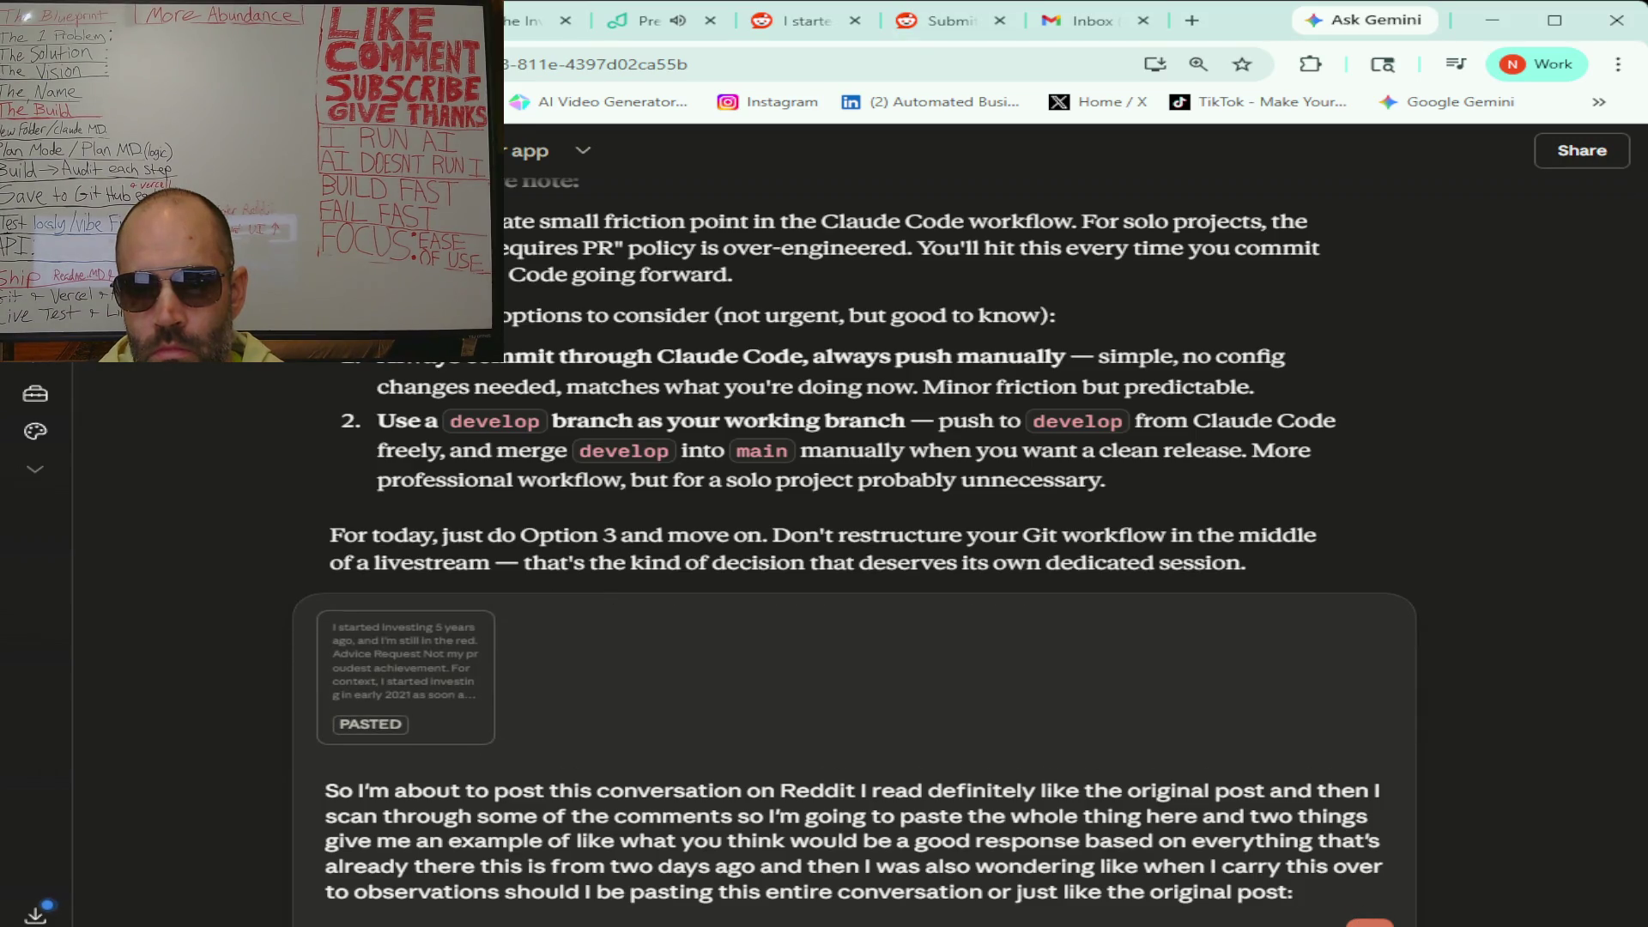
pyautogui.press('Return')
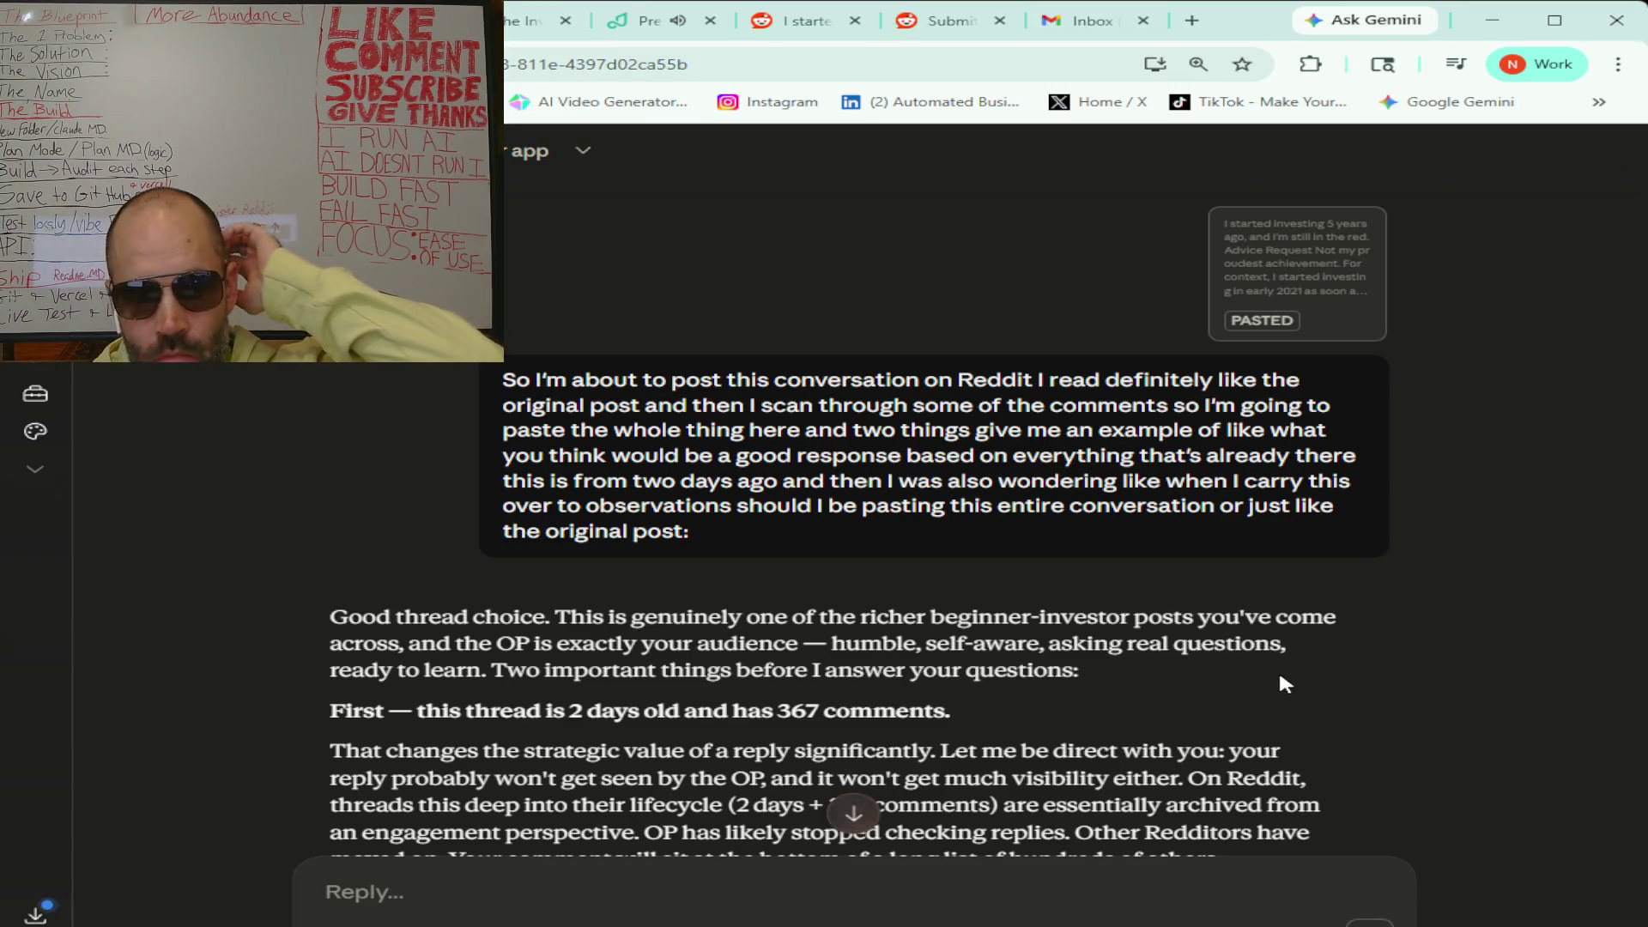
# - Scroll down to Claude's example Reddit reply recommending UCITS ETFs like VWRP and VUAG
pyautogui.scroll(-1, 1280, 676)
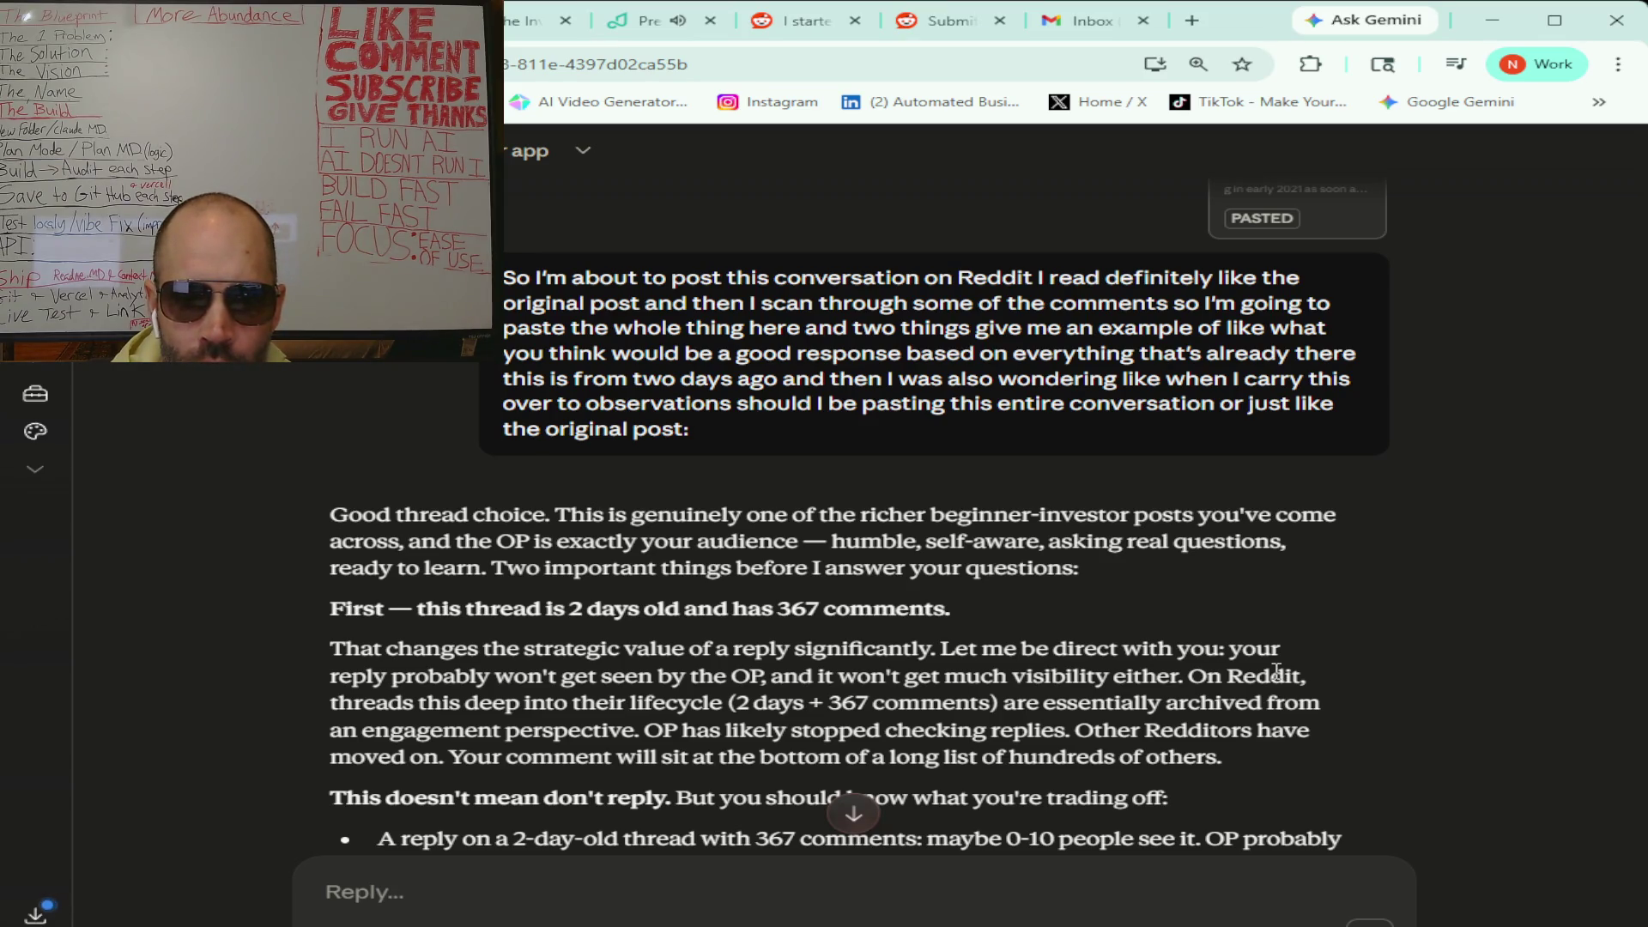
pyautogui.scroll(-3, 1275, 669)
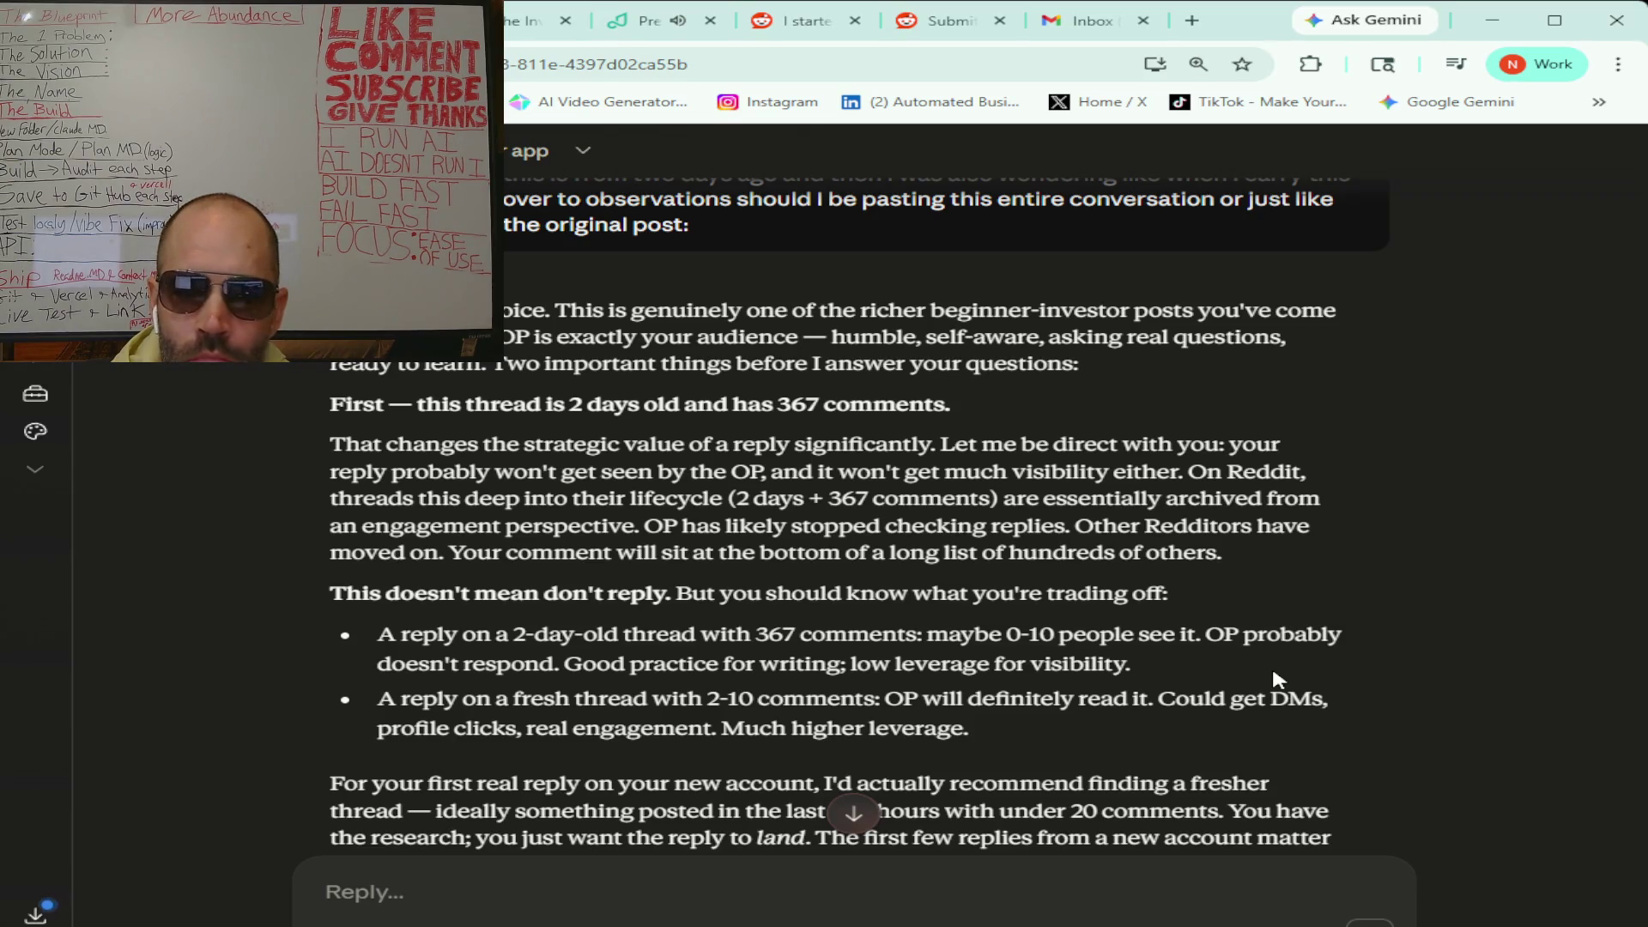
pyautogui.scroll(-1, 1269, 657)
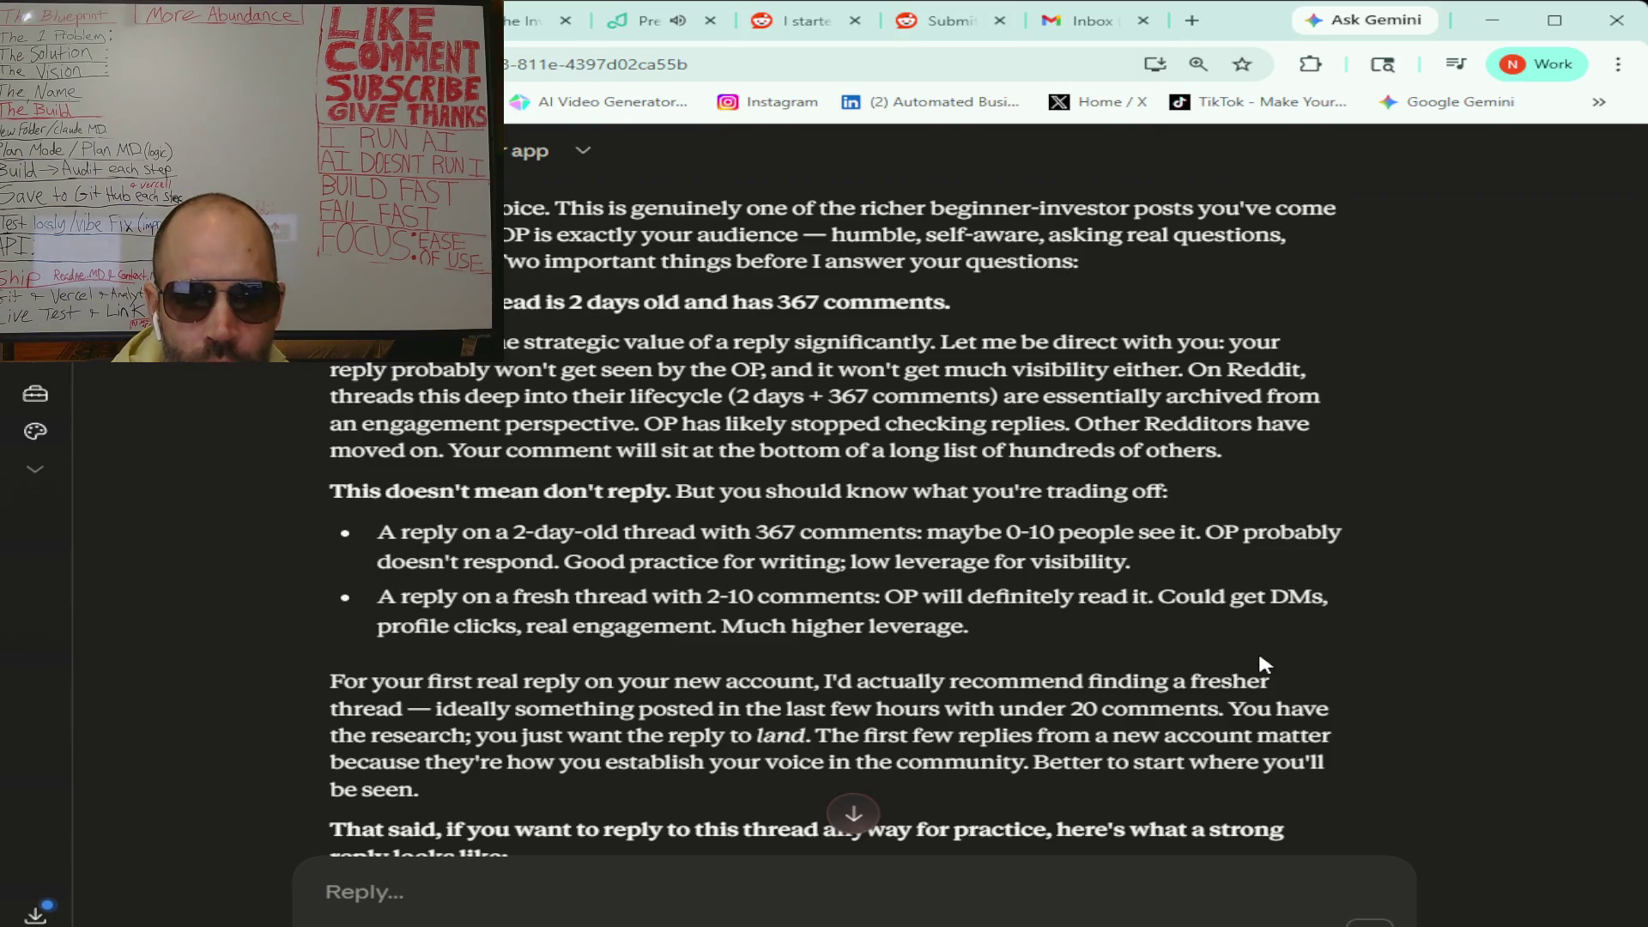
pyautogui.scroll(-1, 1258, 662)
pyautogui.scroll(-5, 1261, 657)
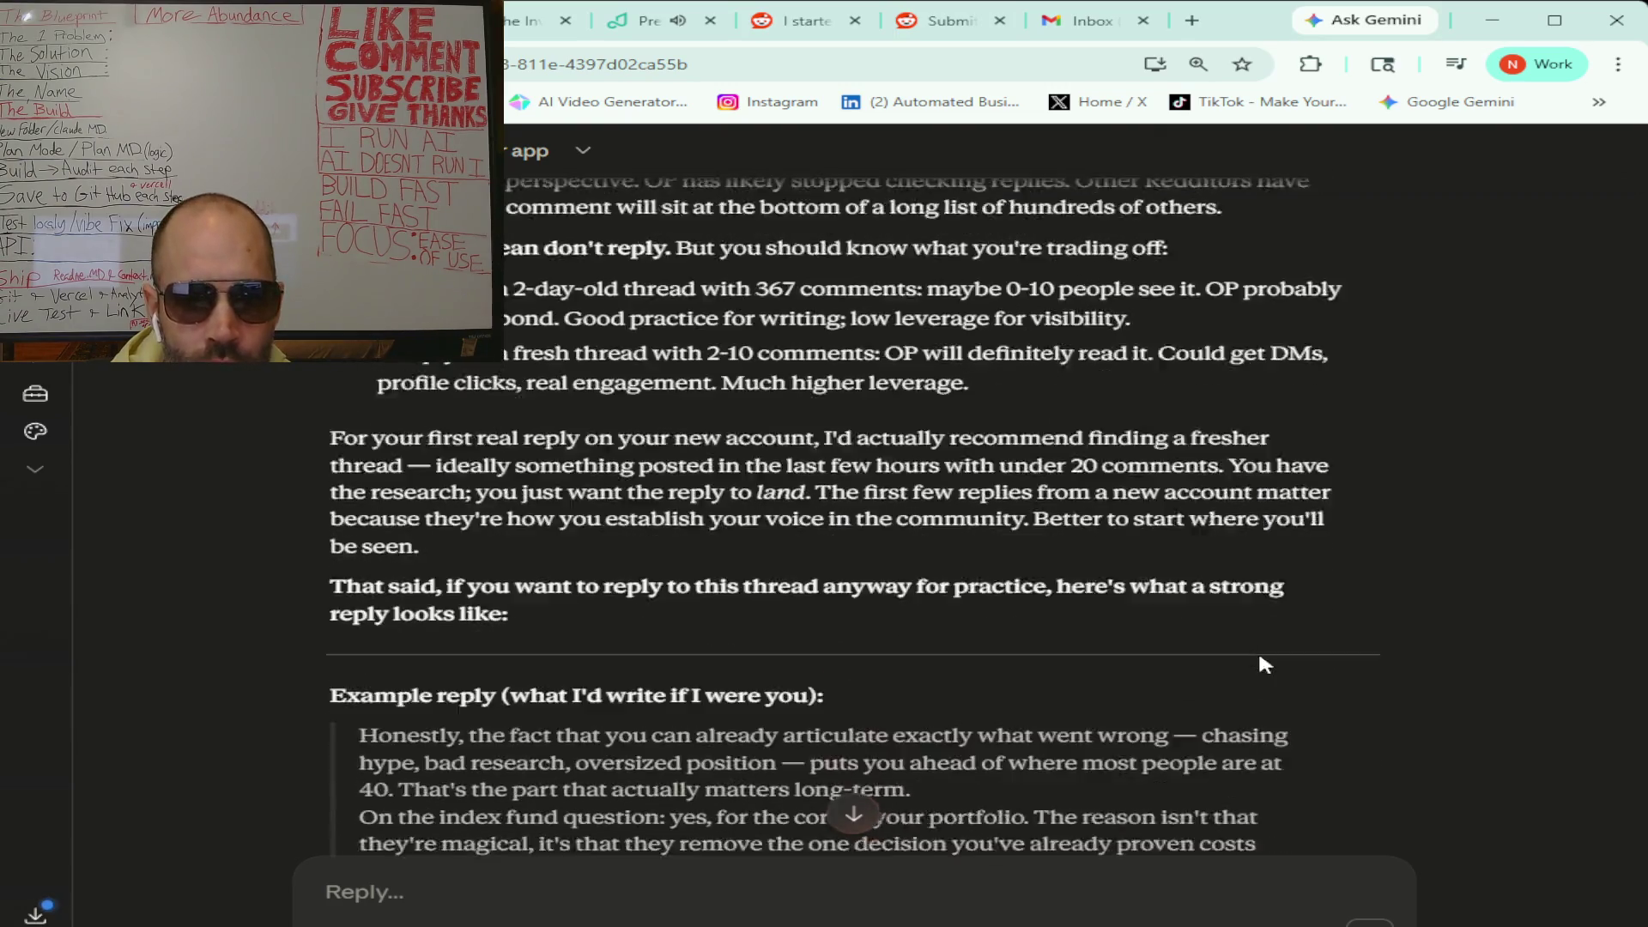
pyautogui.scroll(-1, 1262, 664)
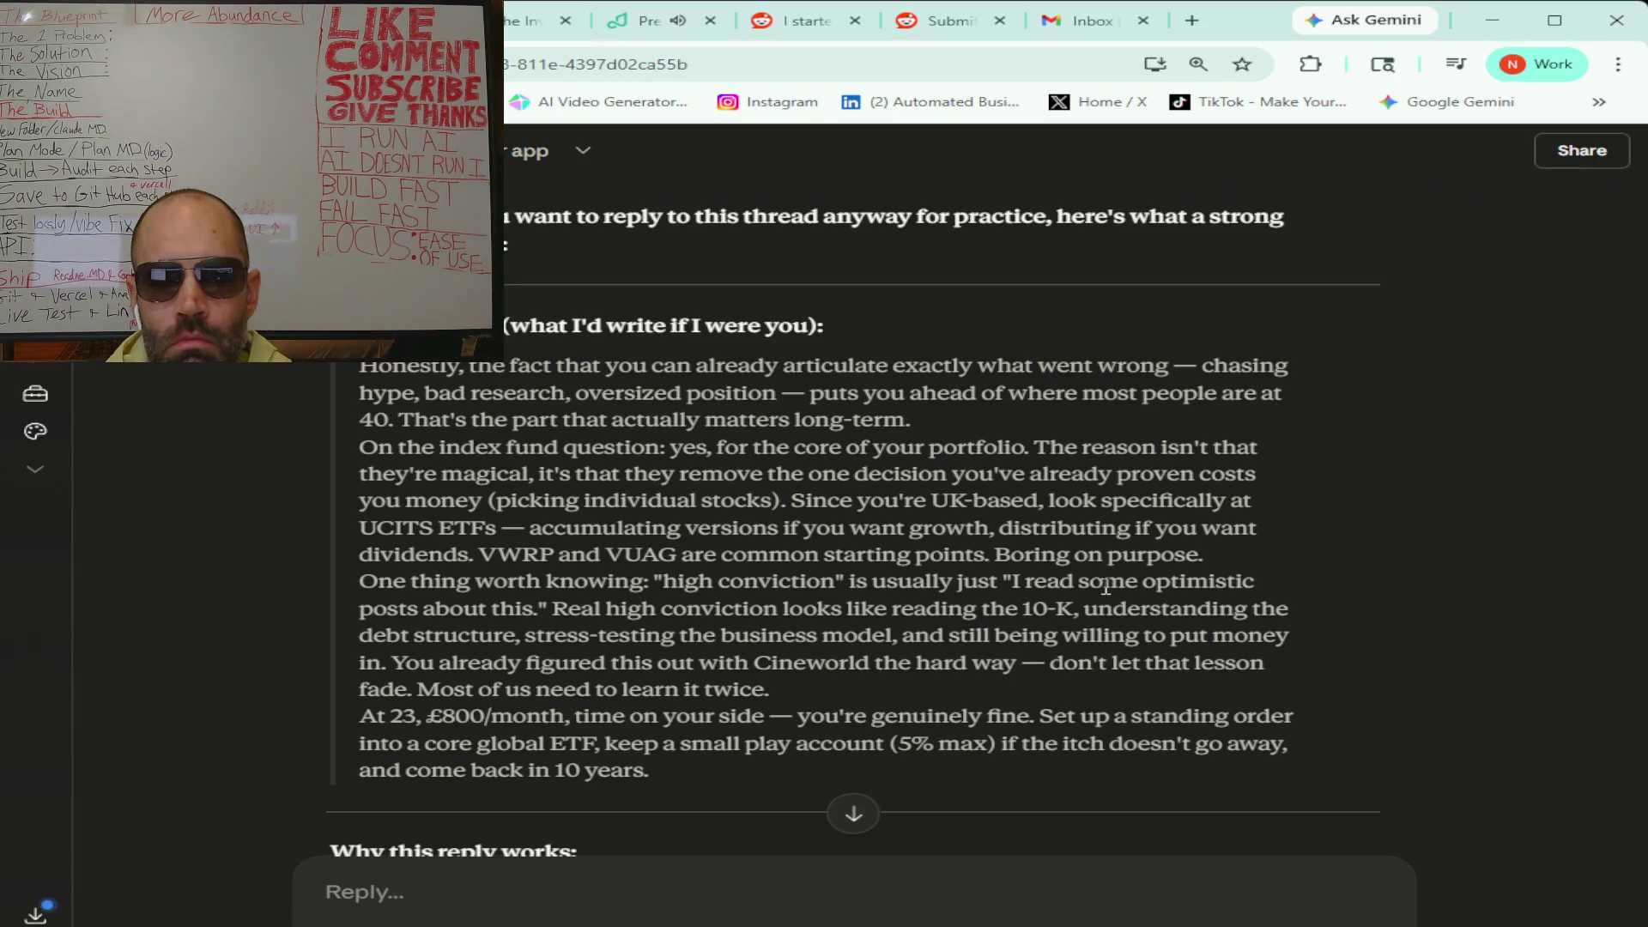
# - Scroll on through 'Why this reply works' and the 'On writing quality' note
pyautogui.scroll(-5, 1107, 586)
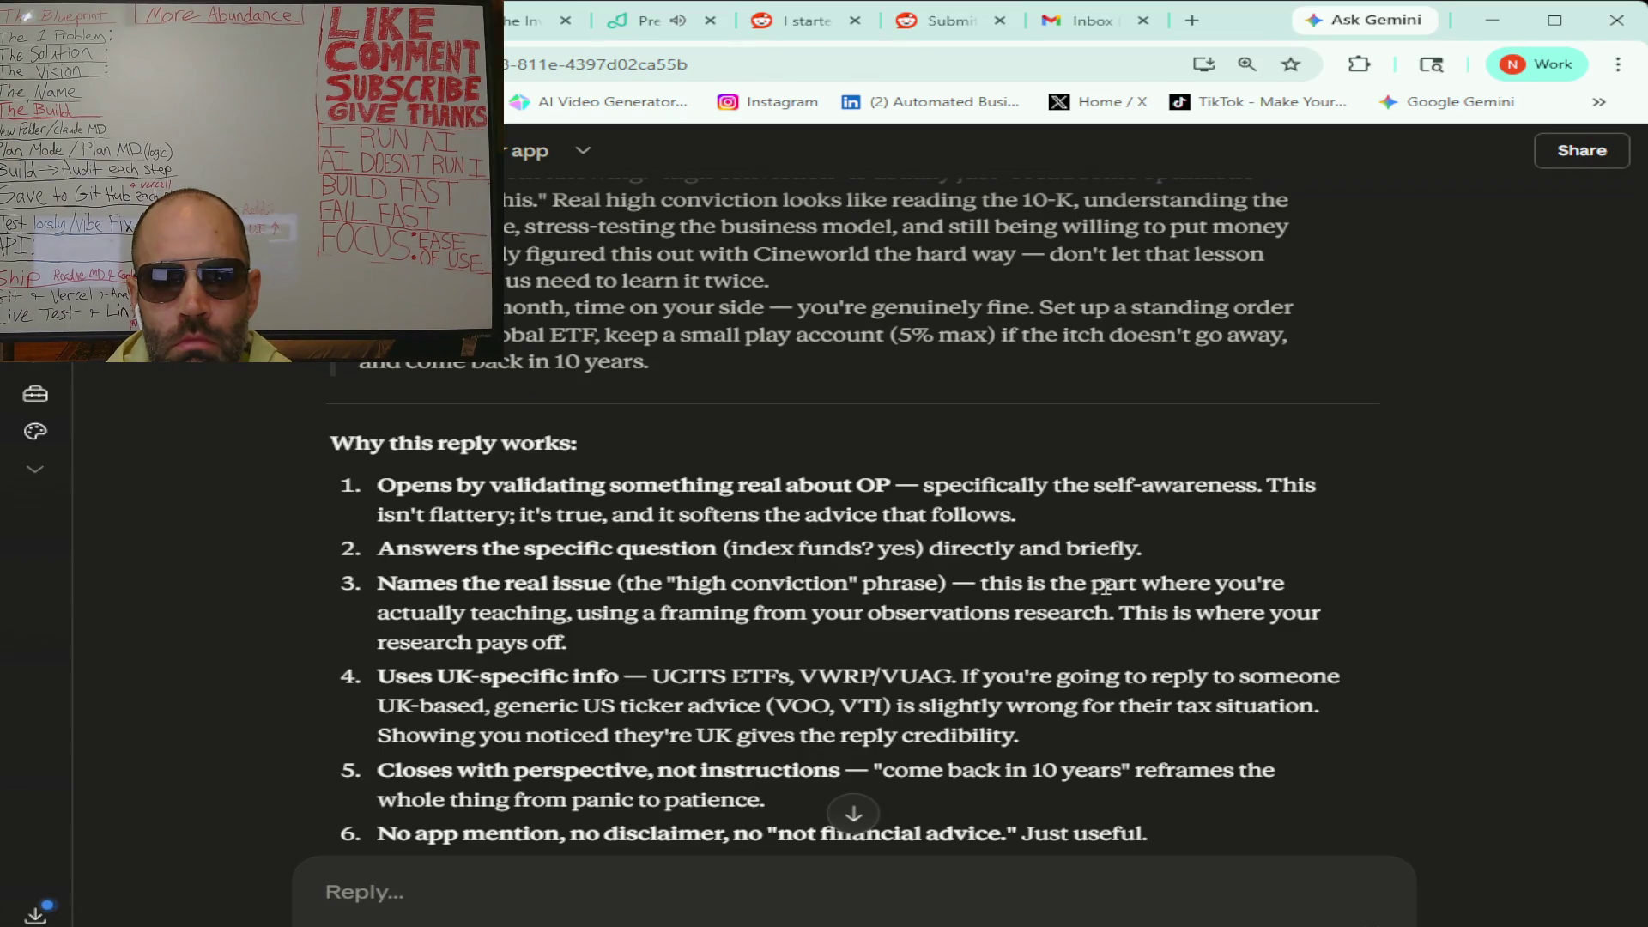
pyautogui.scroll(-1, 1107, 586)
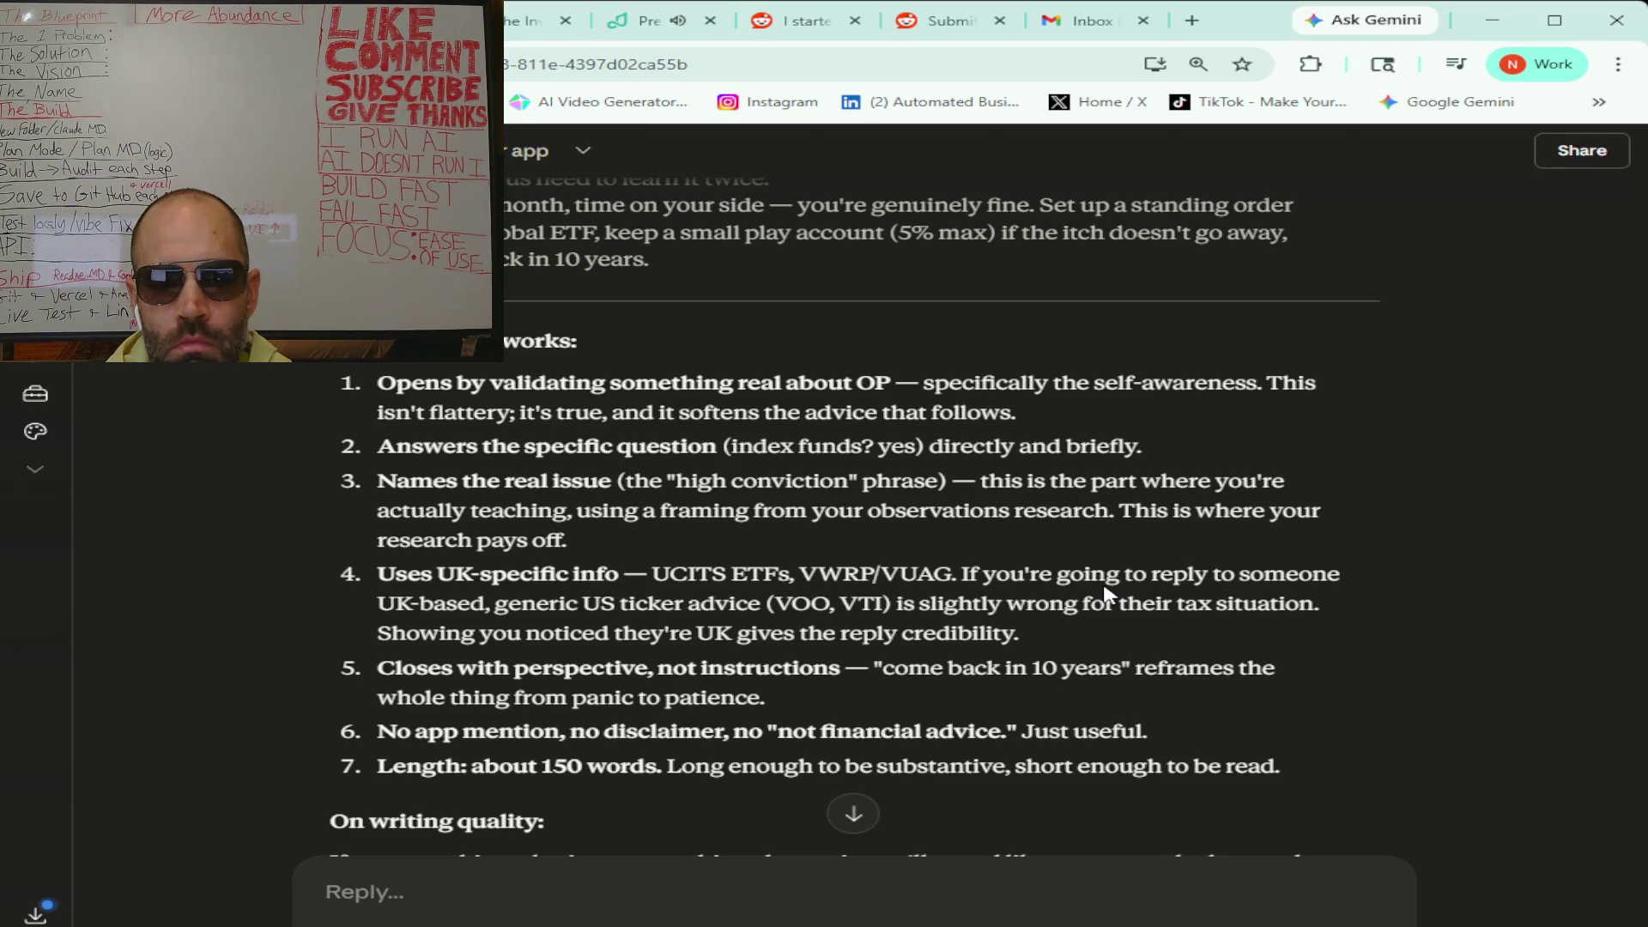
pyautogui.scroll(-3, 1105, 590)
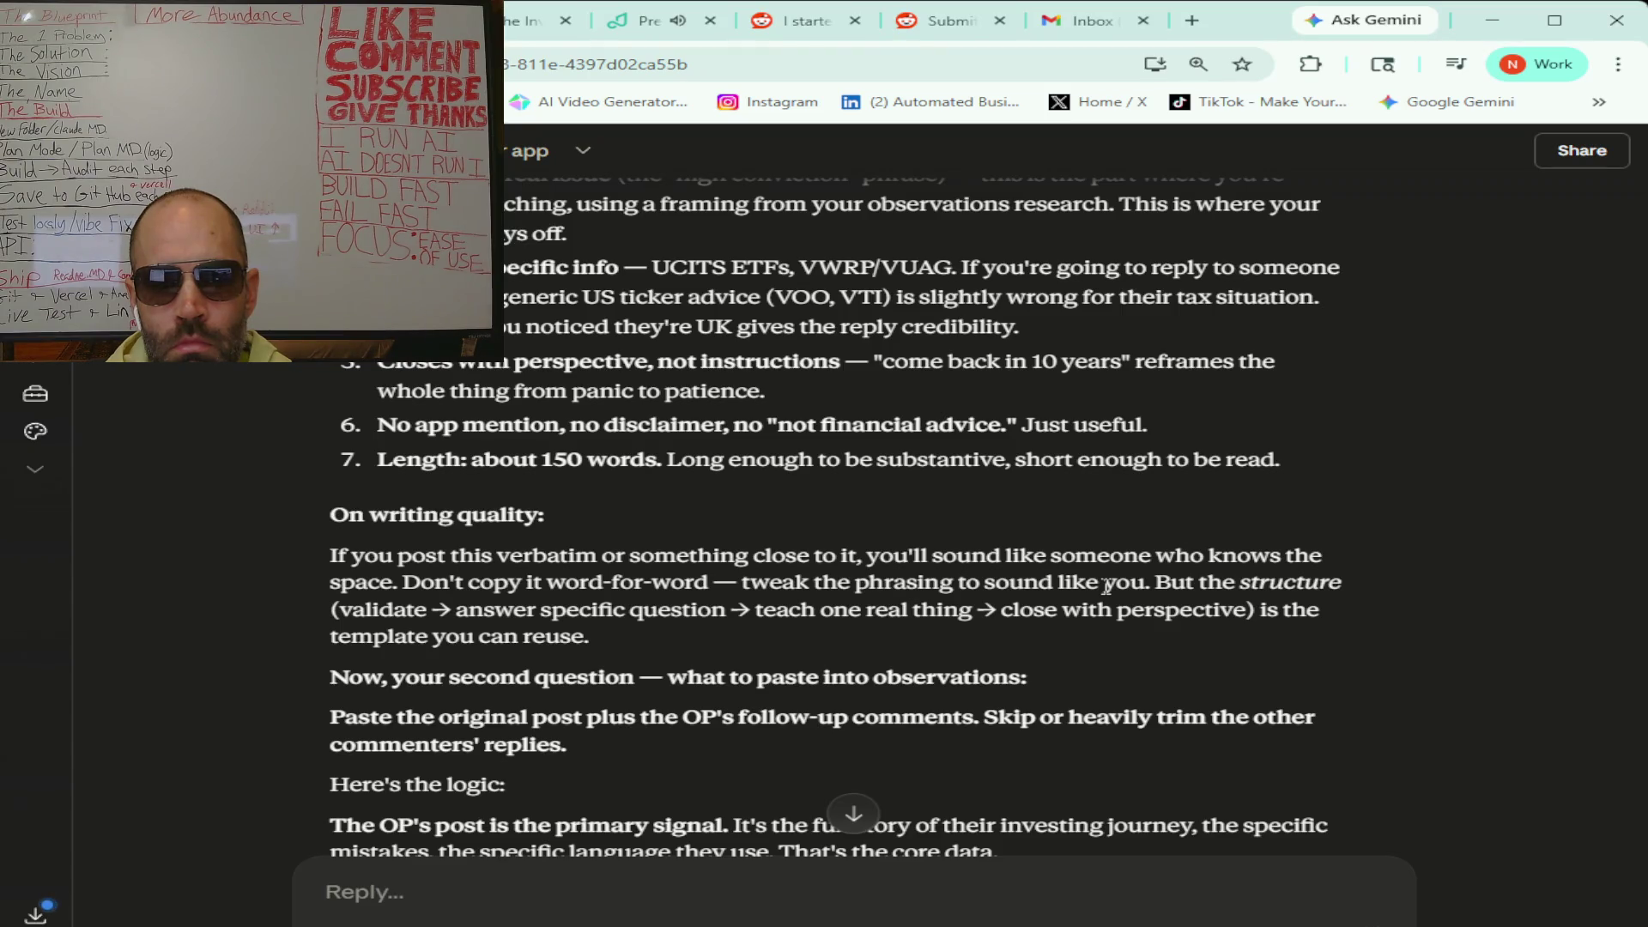
# - Scroll past the trimming suggestion to Claude's four closing recommendations for the session
pyautogui.scroll(-1, 1107, 586)
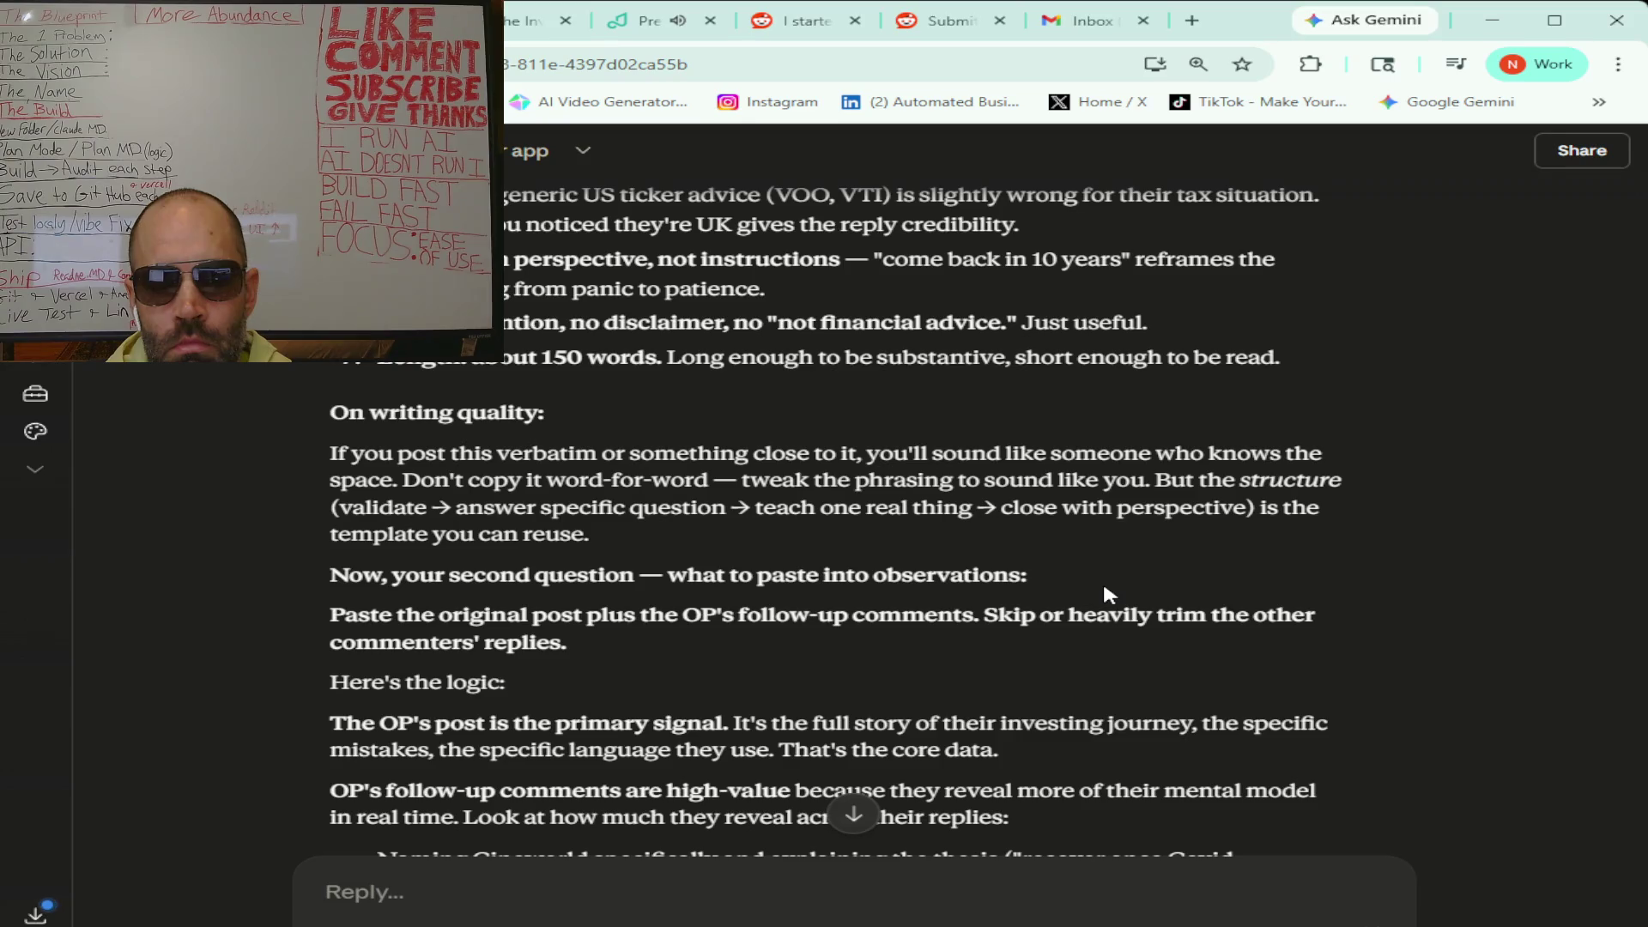
pyautogui.scroll(-2, 1105, 589)
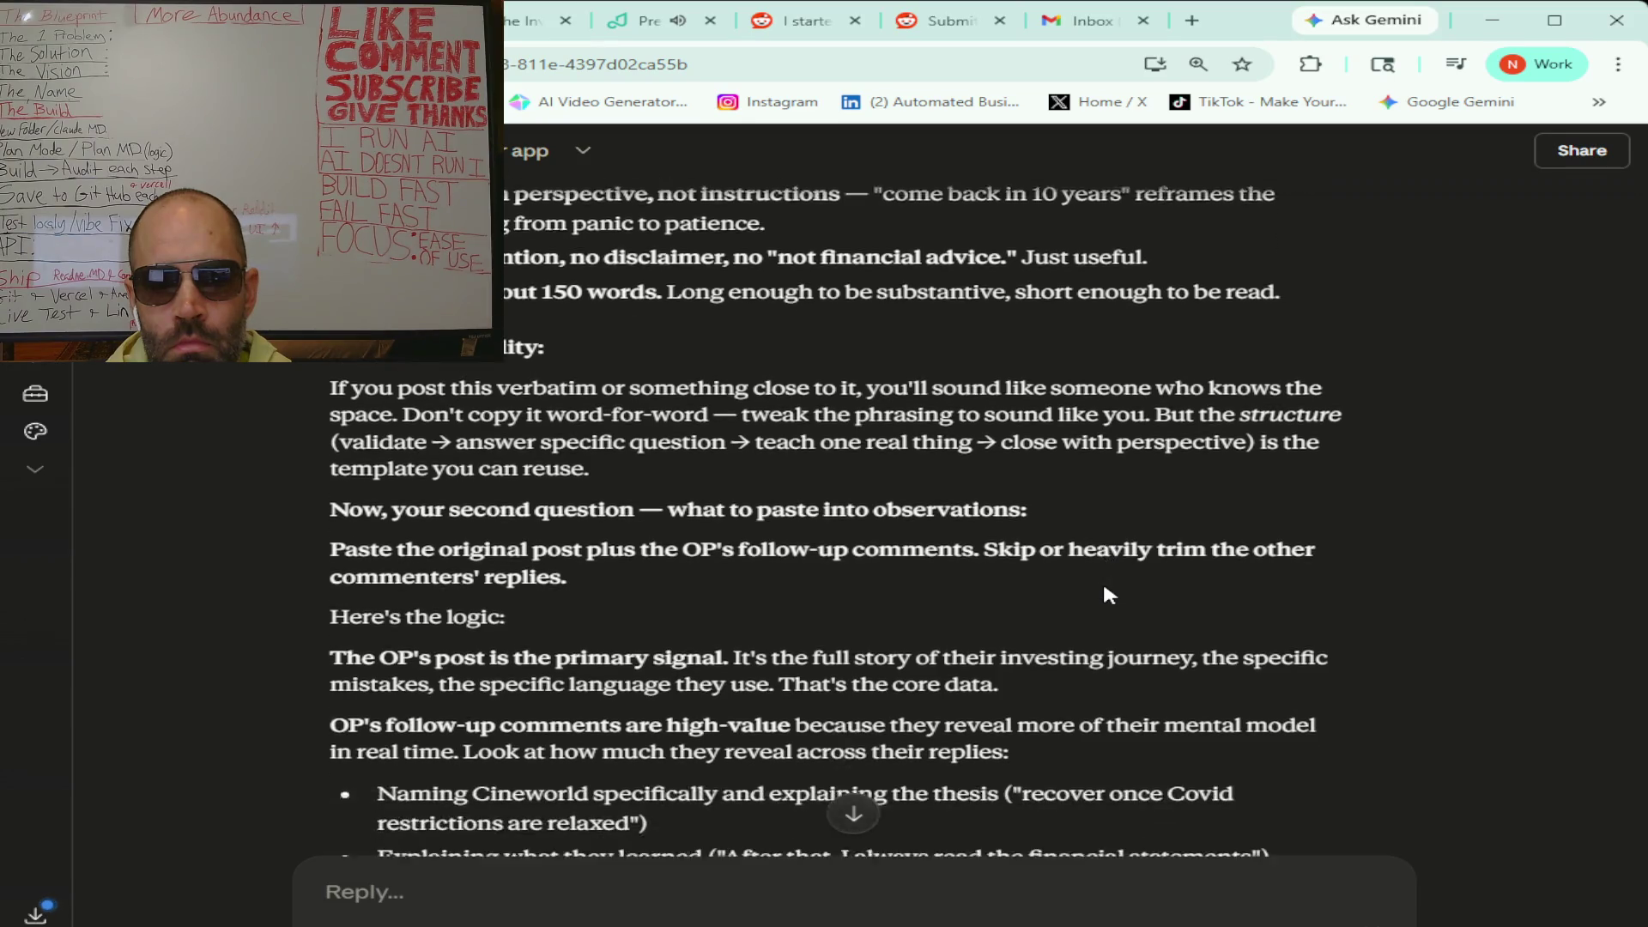
pyautogui.scroll(-1, 1105, 593)
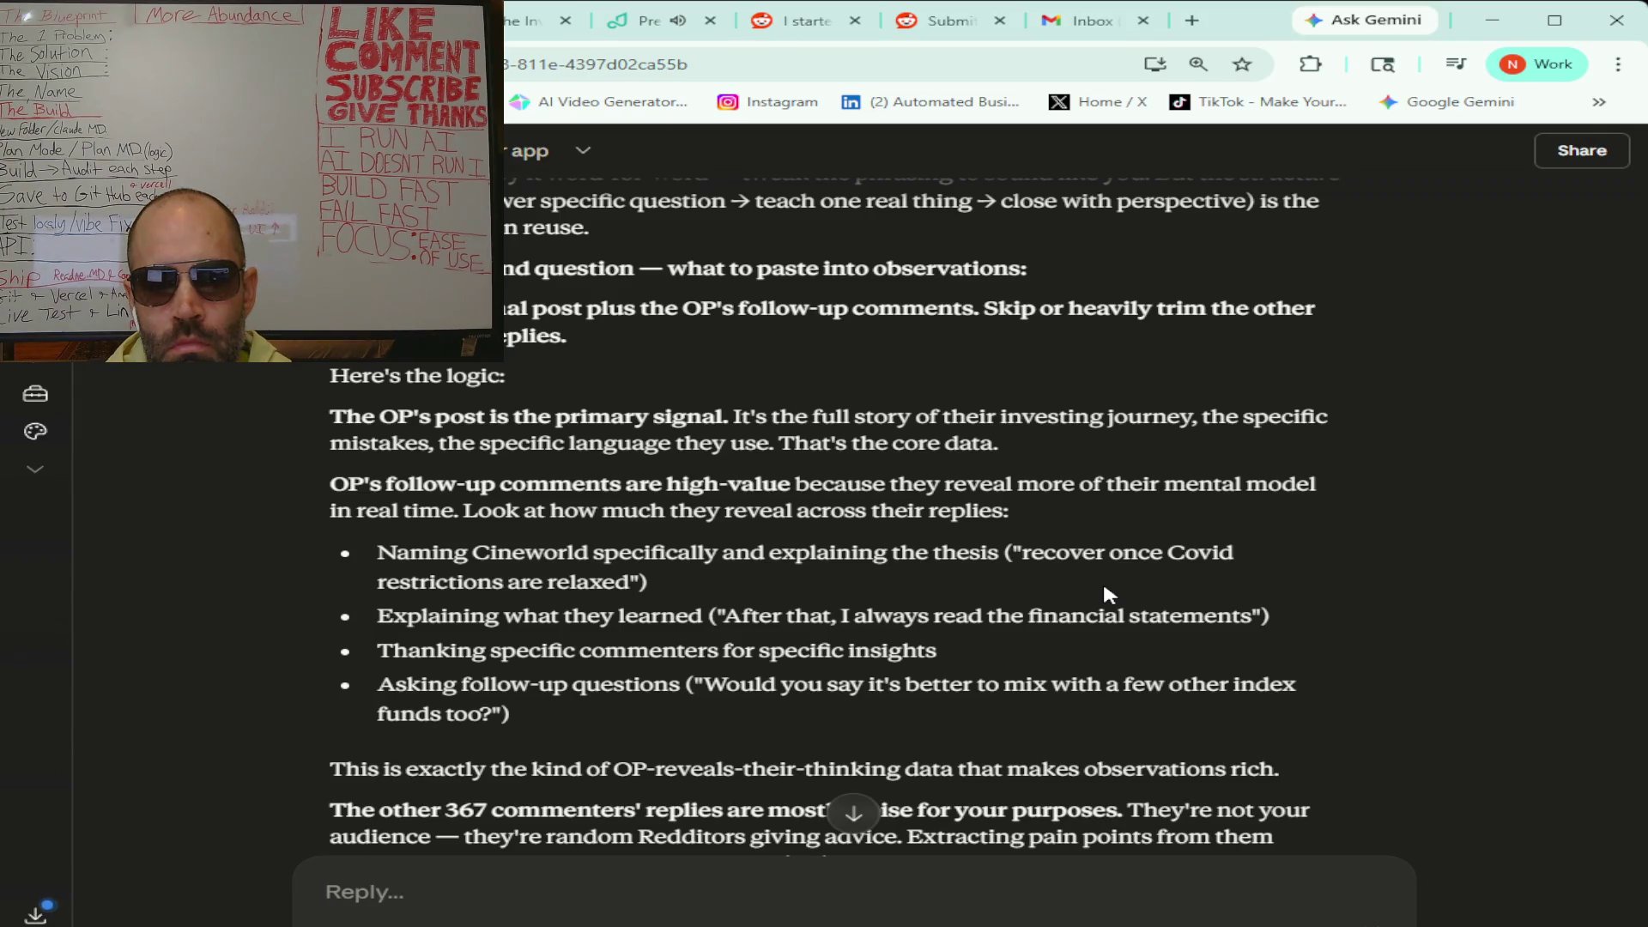
pyautogui.scroll(-1, 1104, 587)
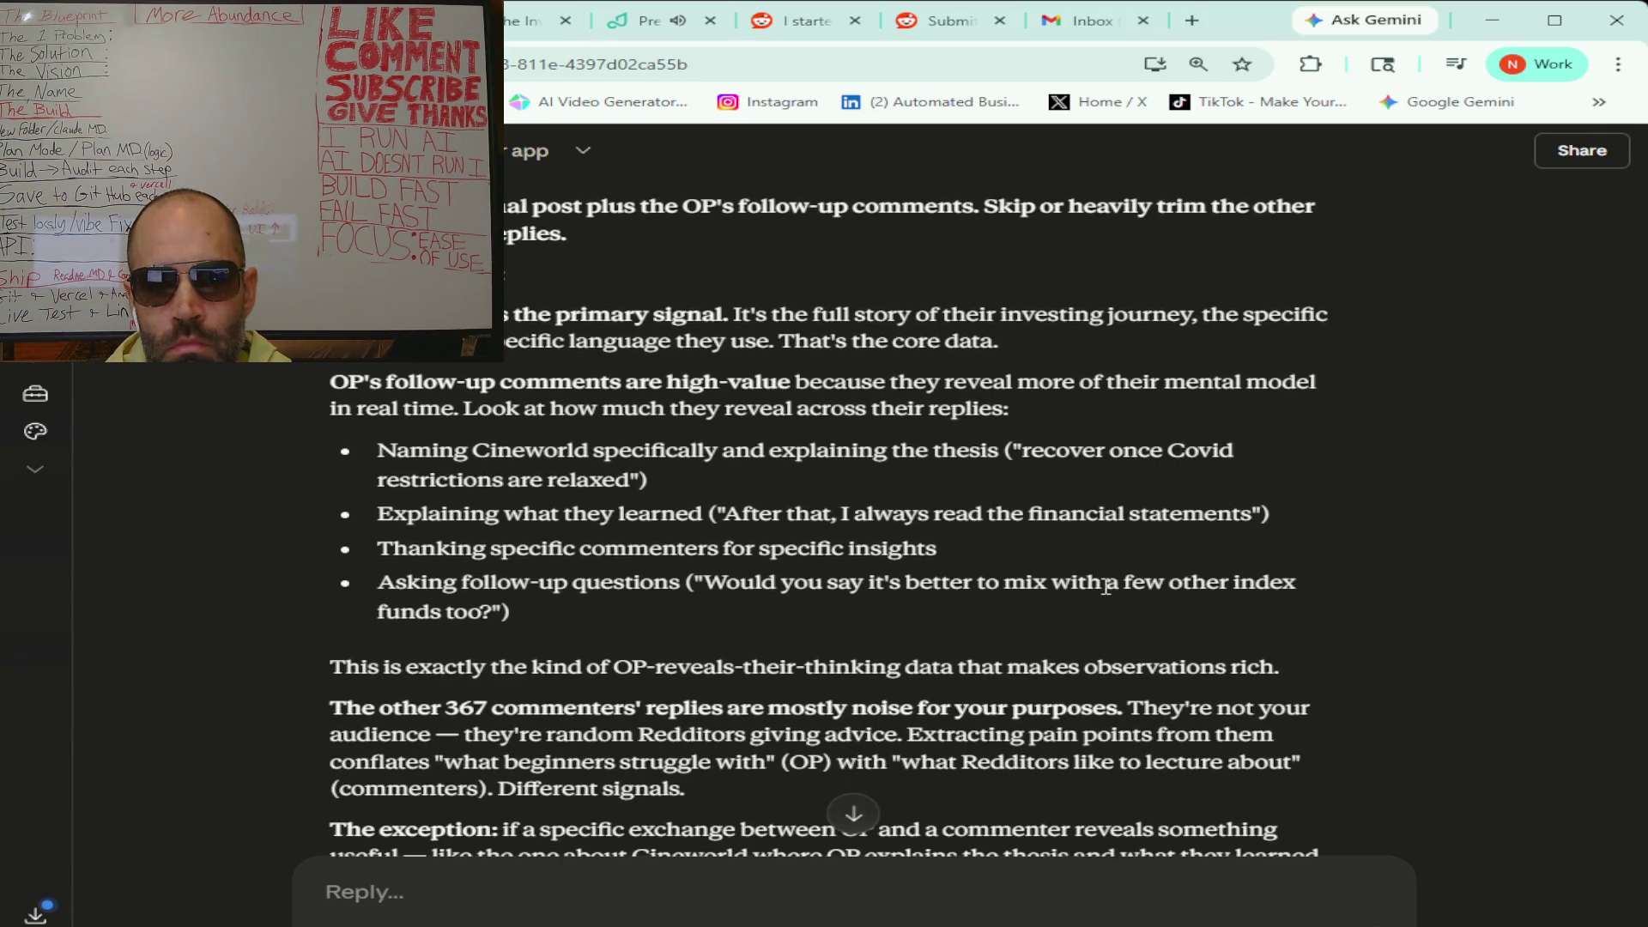
pyautogui.scroll(-1, 1106, 587)
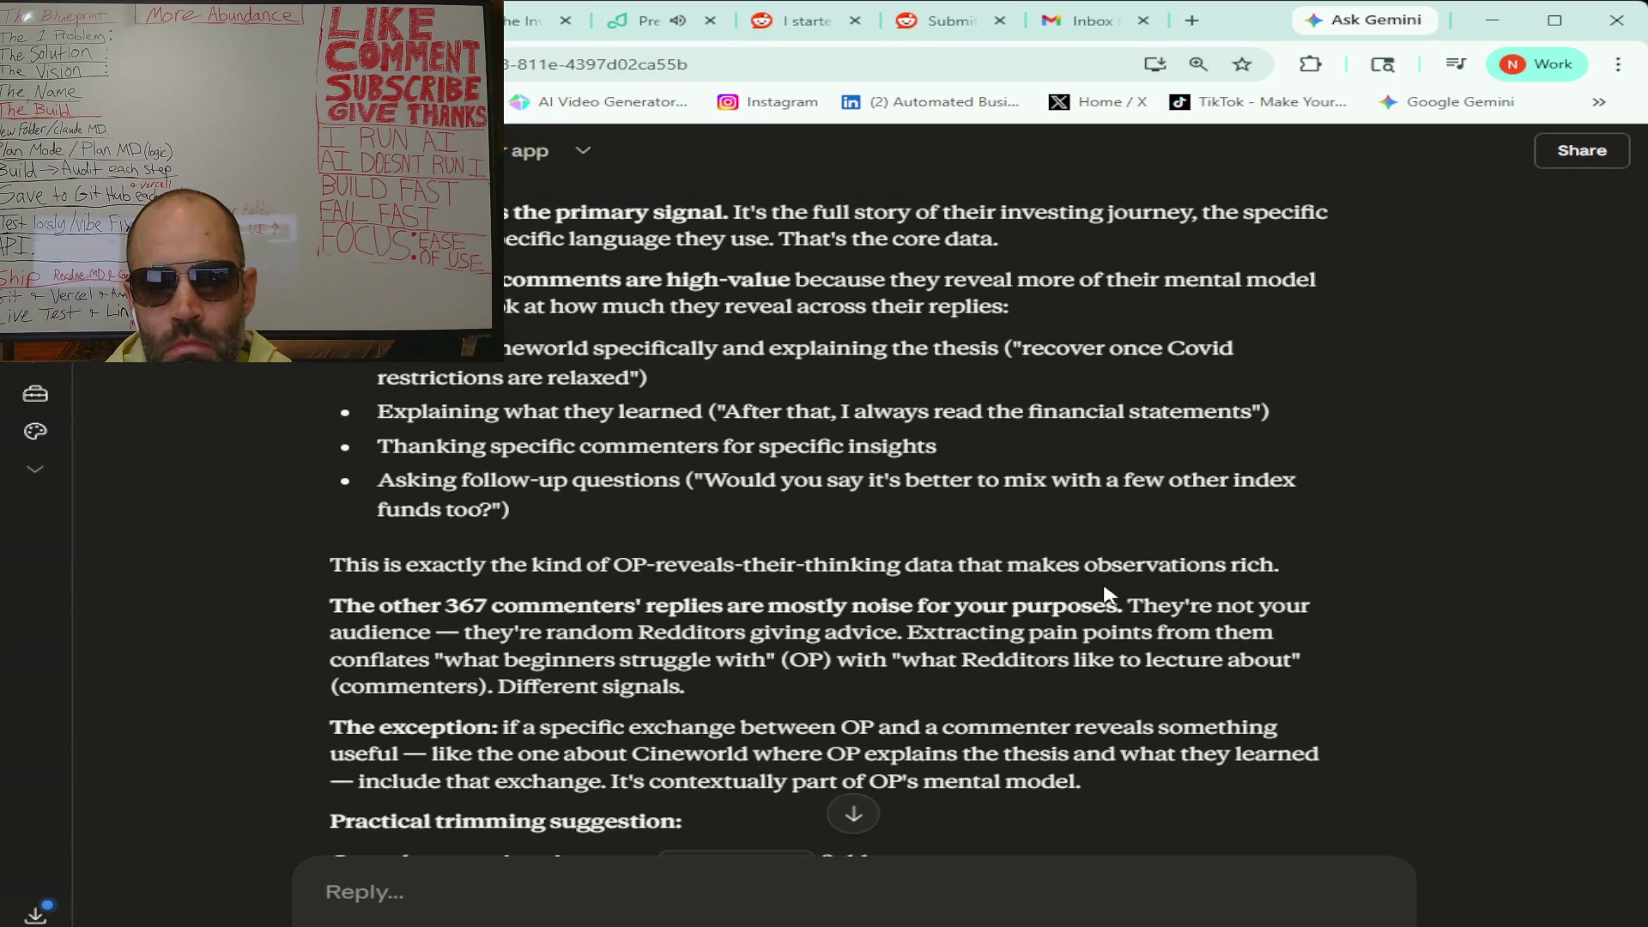
pyautogui.scroll(-1, 1107, 594)
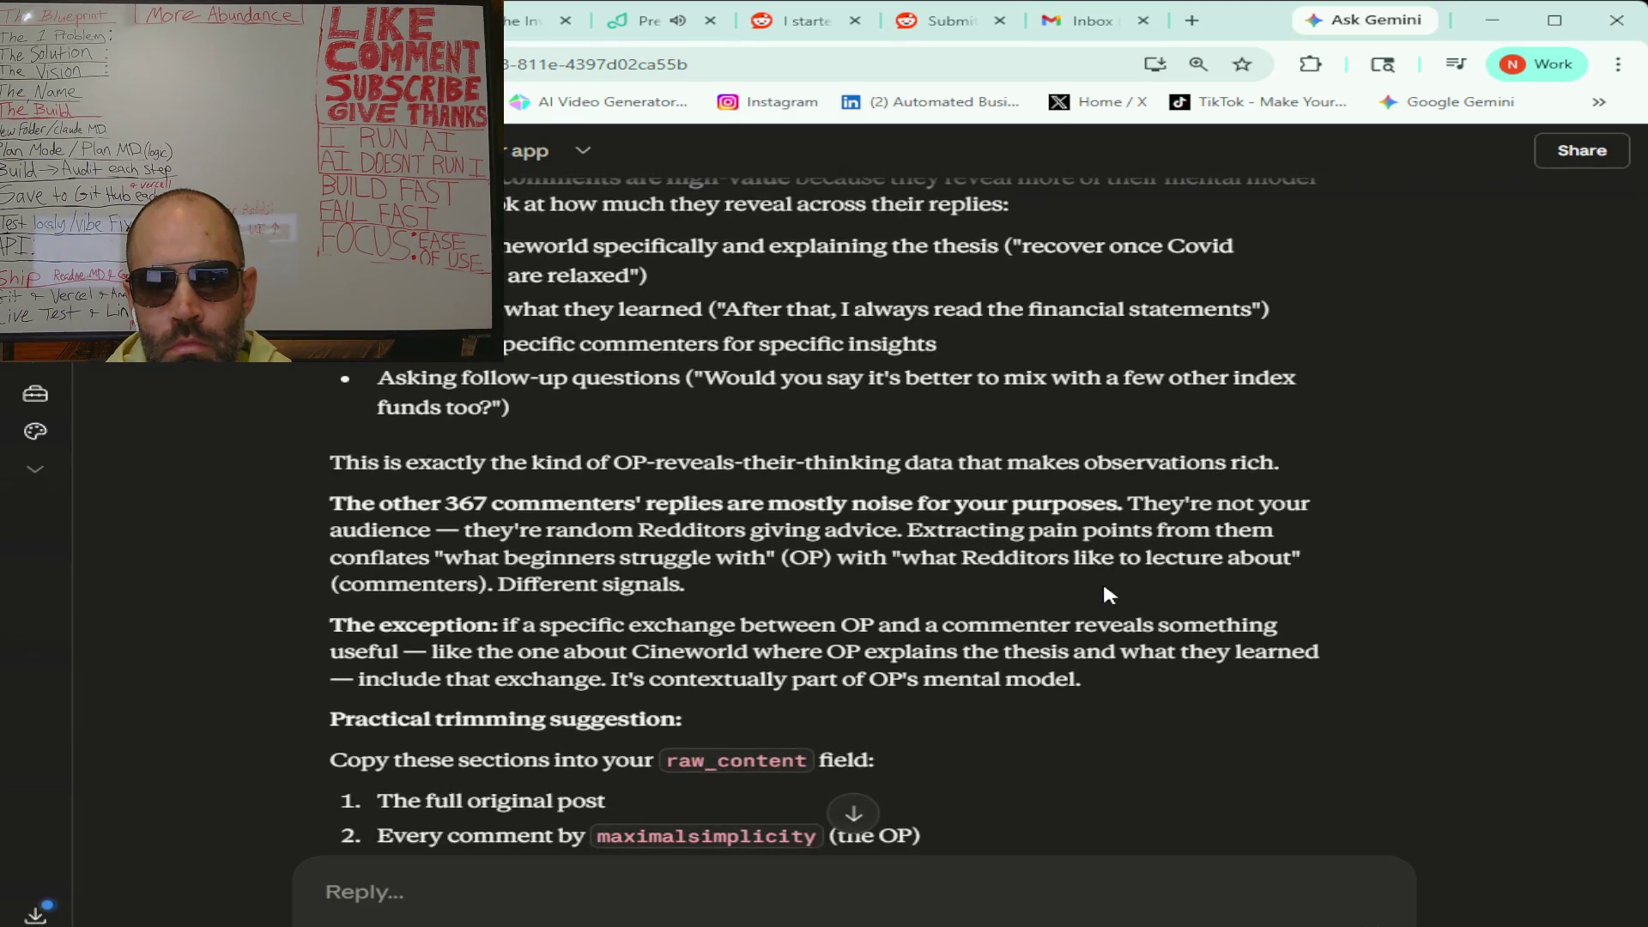
pyautogui.scroll(-1, 1108, 592)
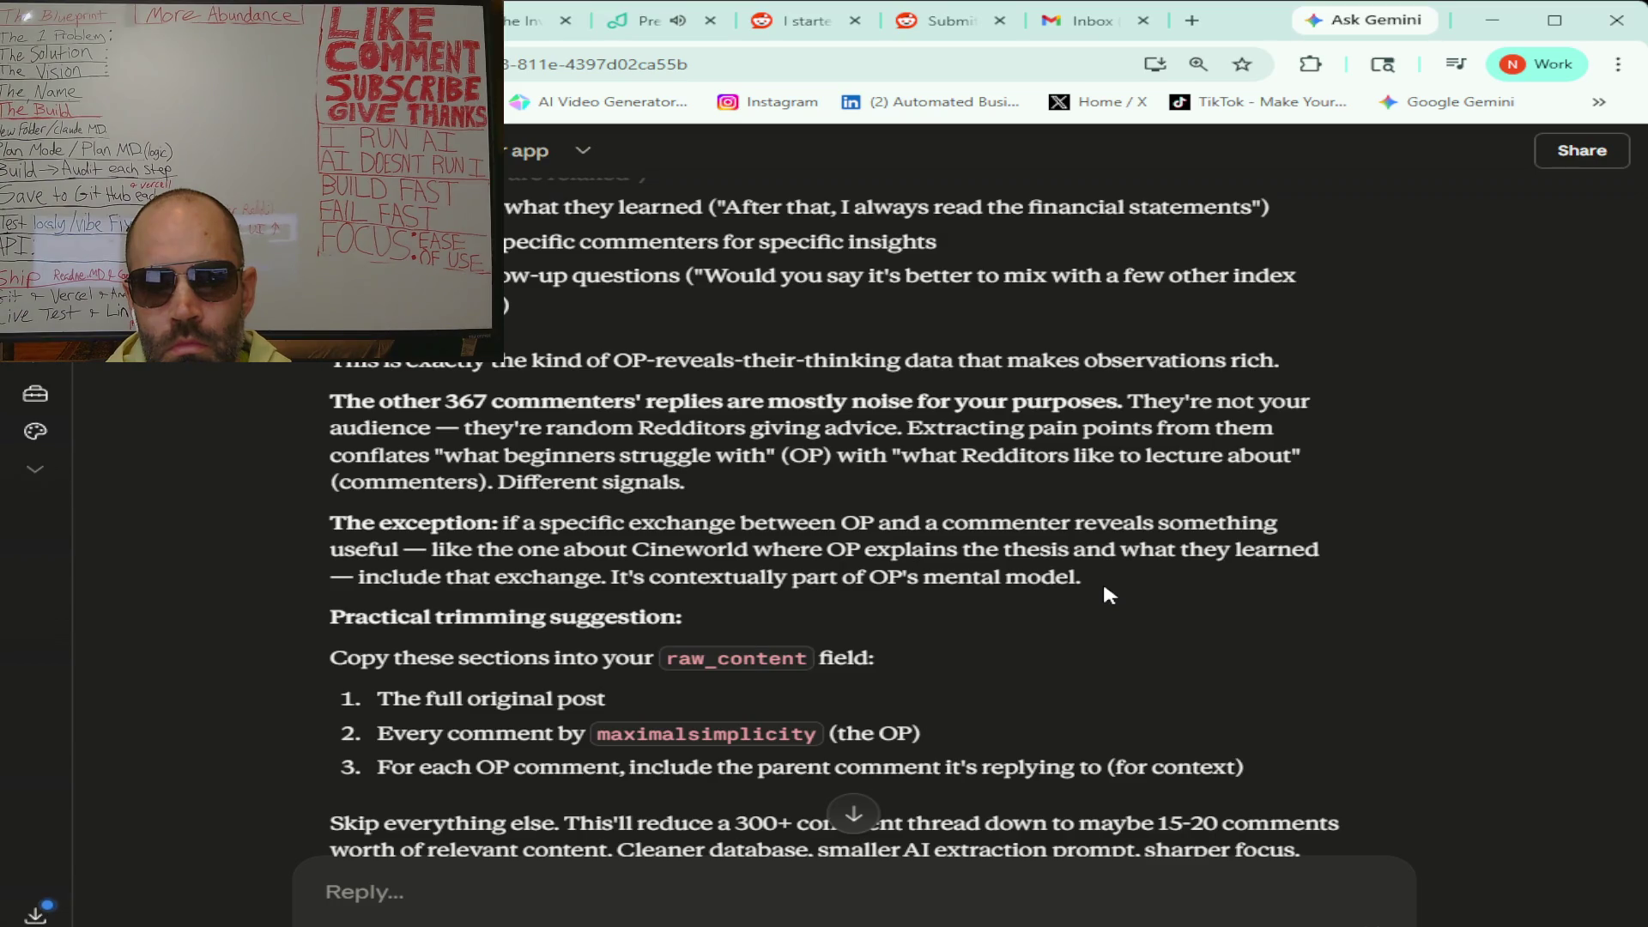
pyautogui.scroll(-1, 1103, 580)
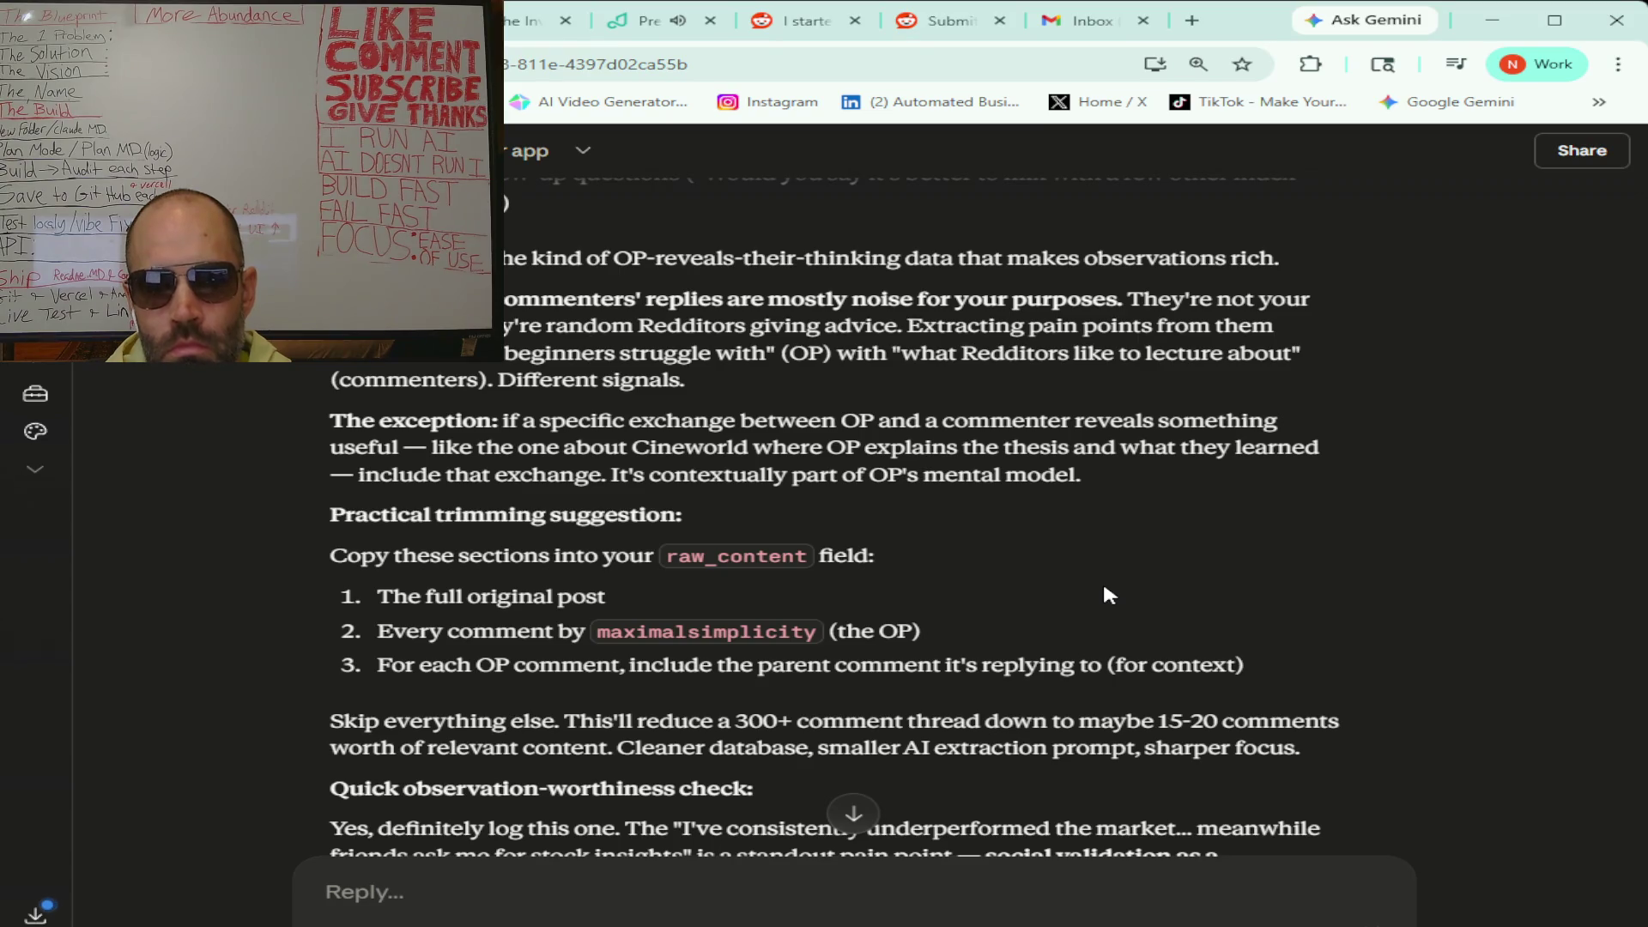
pyautogui.scroll(-1, 1105, 589)
pyautogui.scroll(-1, 1105, 589)
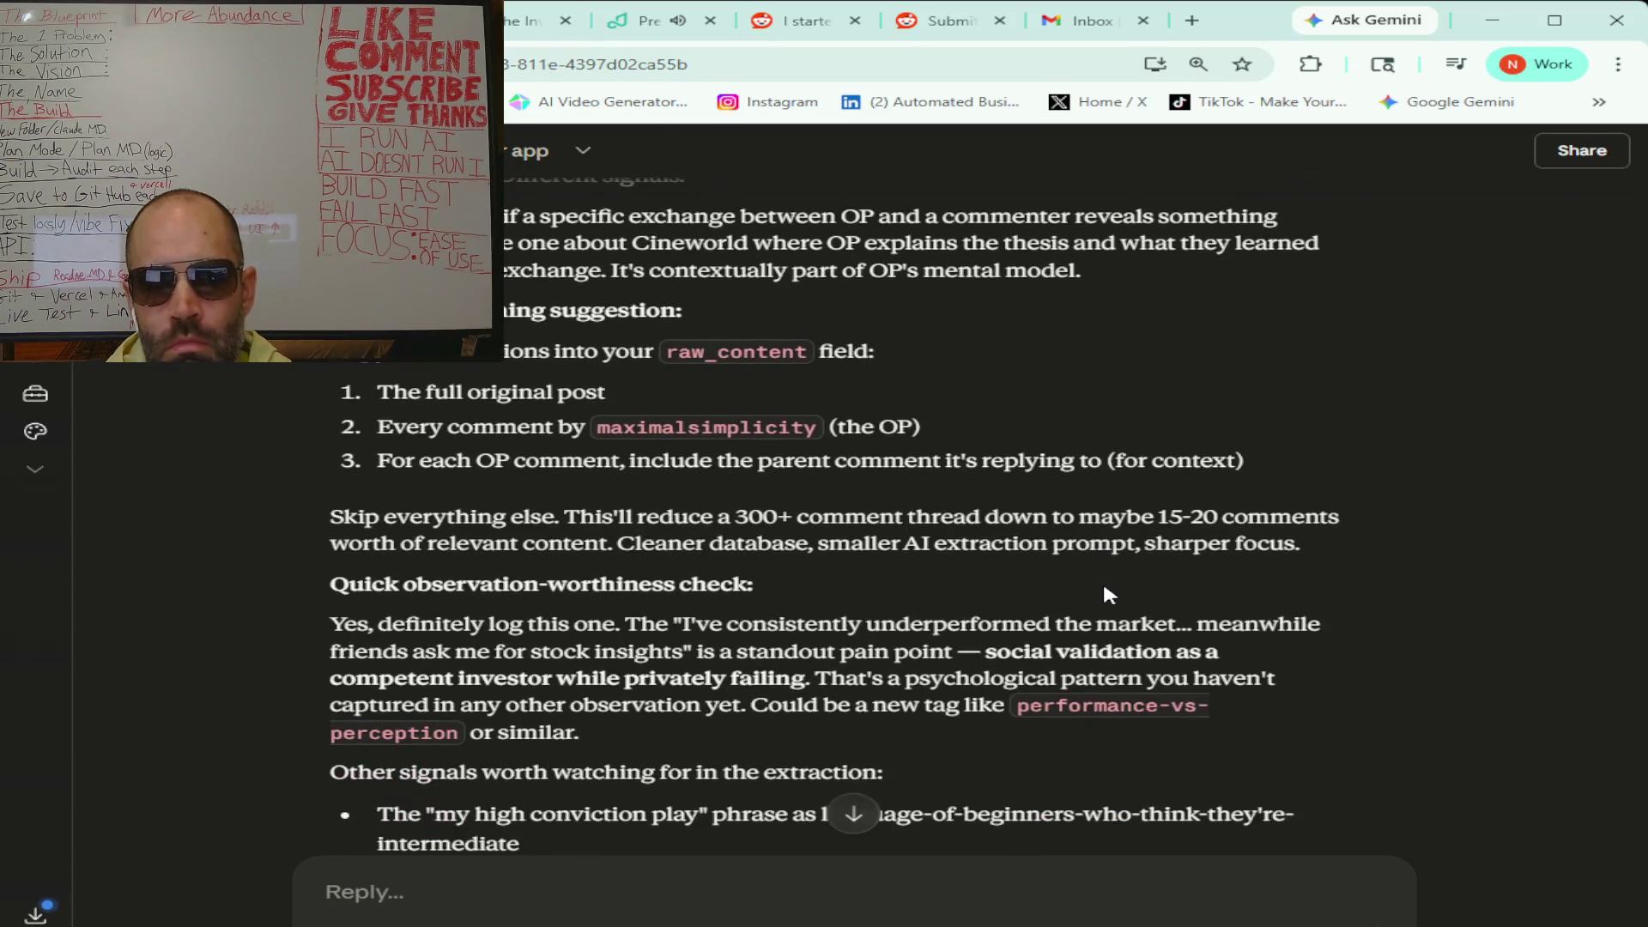
pyautogui.scroll(-1, 1104, 594)
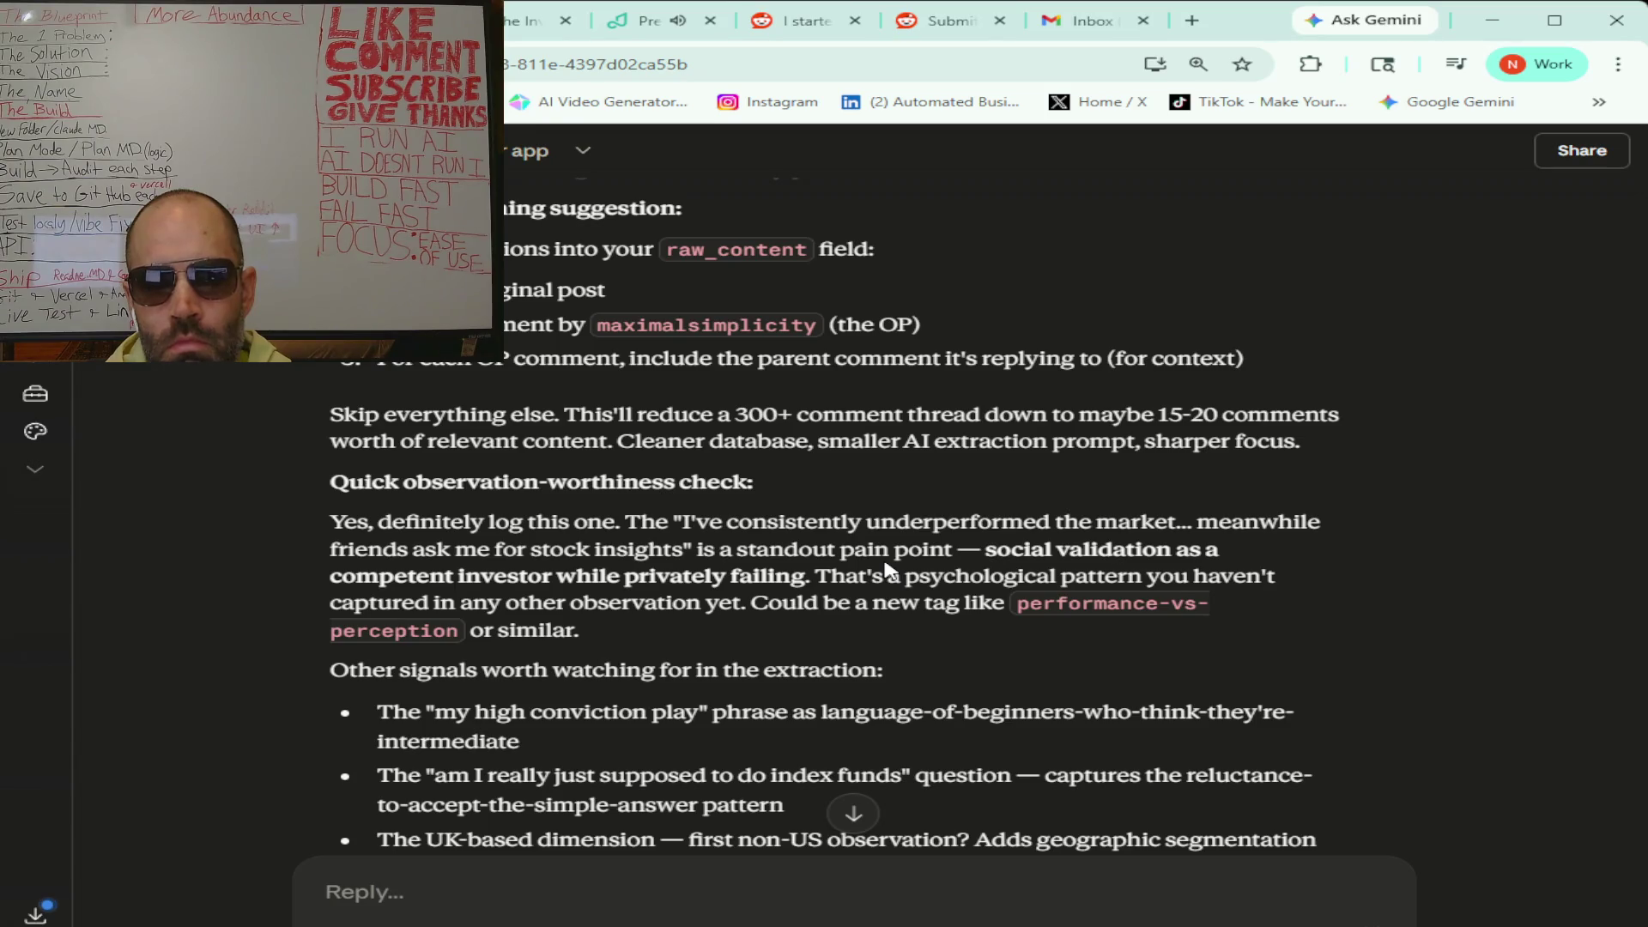
pyautogui.scroll(-1, 887, 567)
pyautogui.scroll(-1, 887, 562)
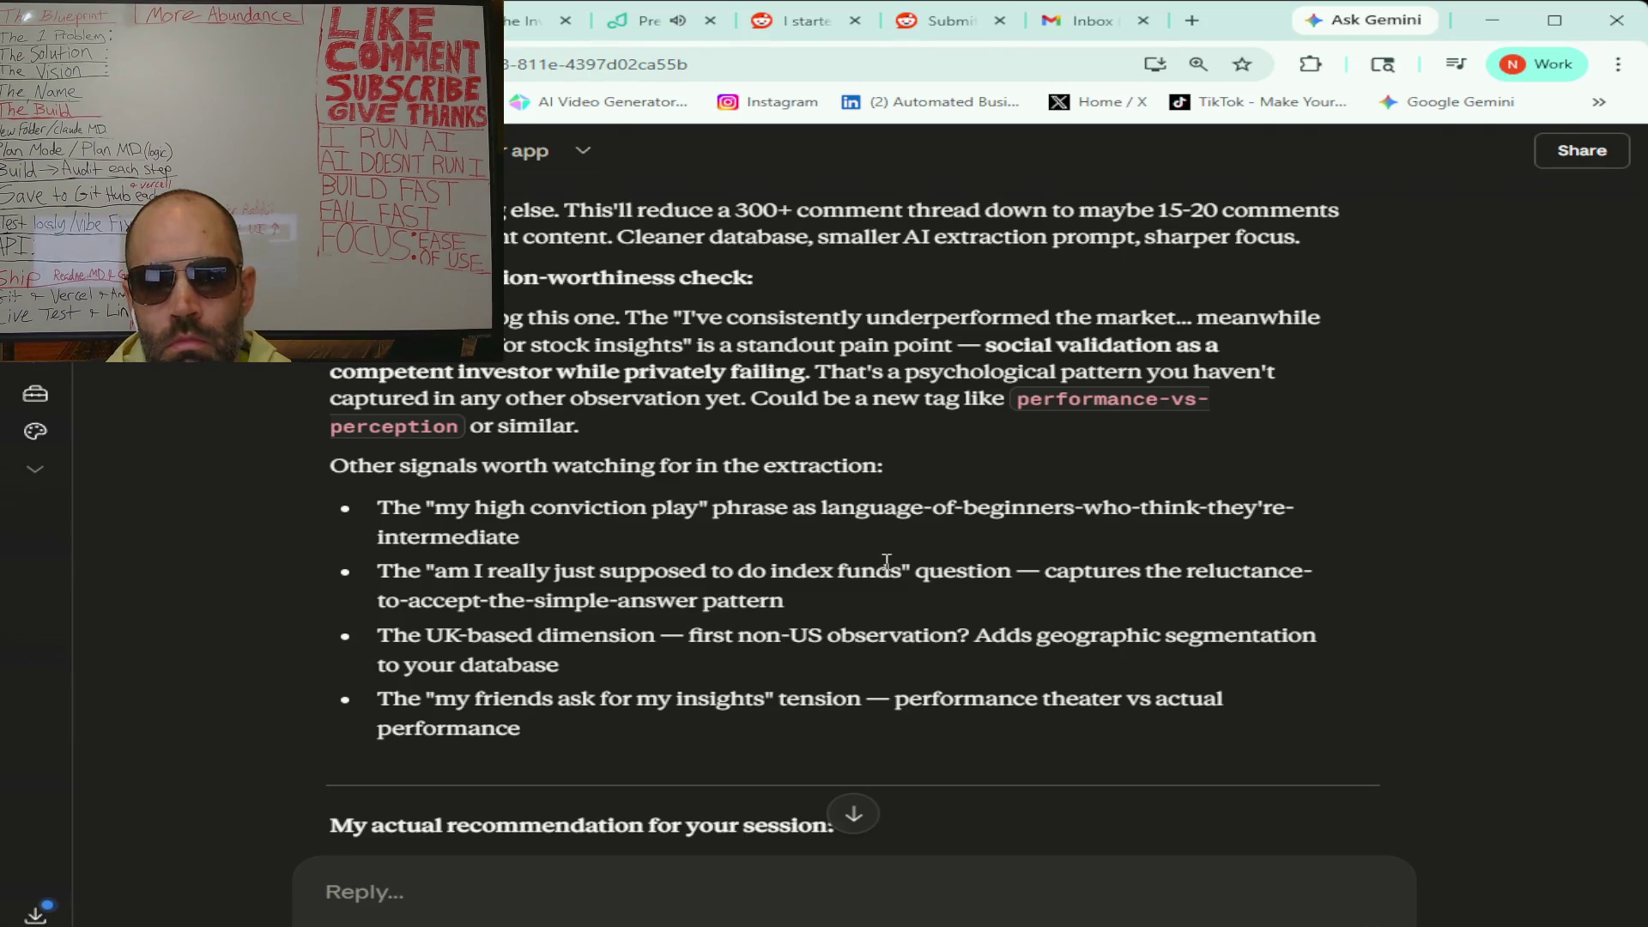
pyautogui.scroll(-2, 886, 562)
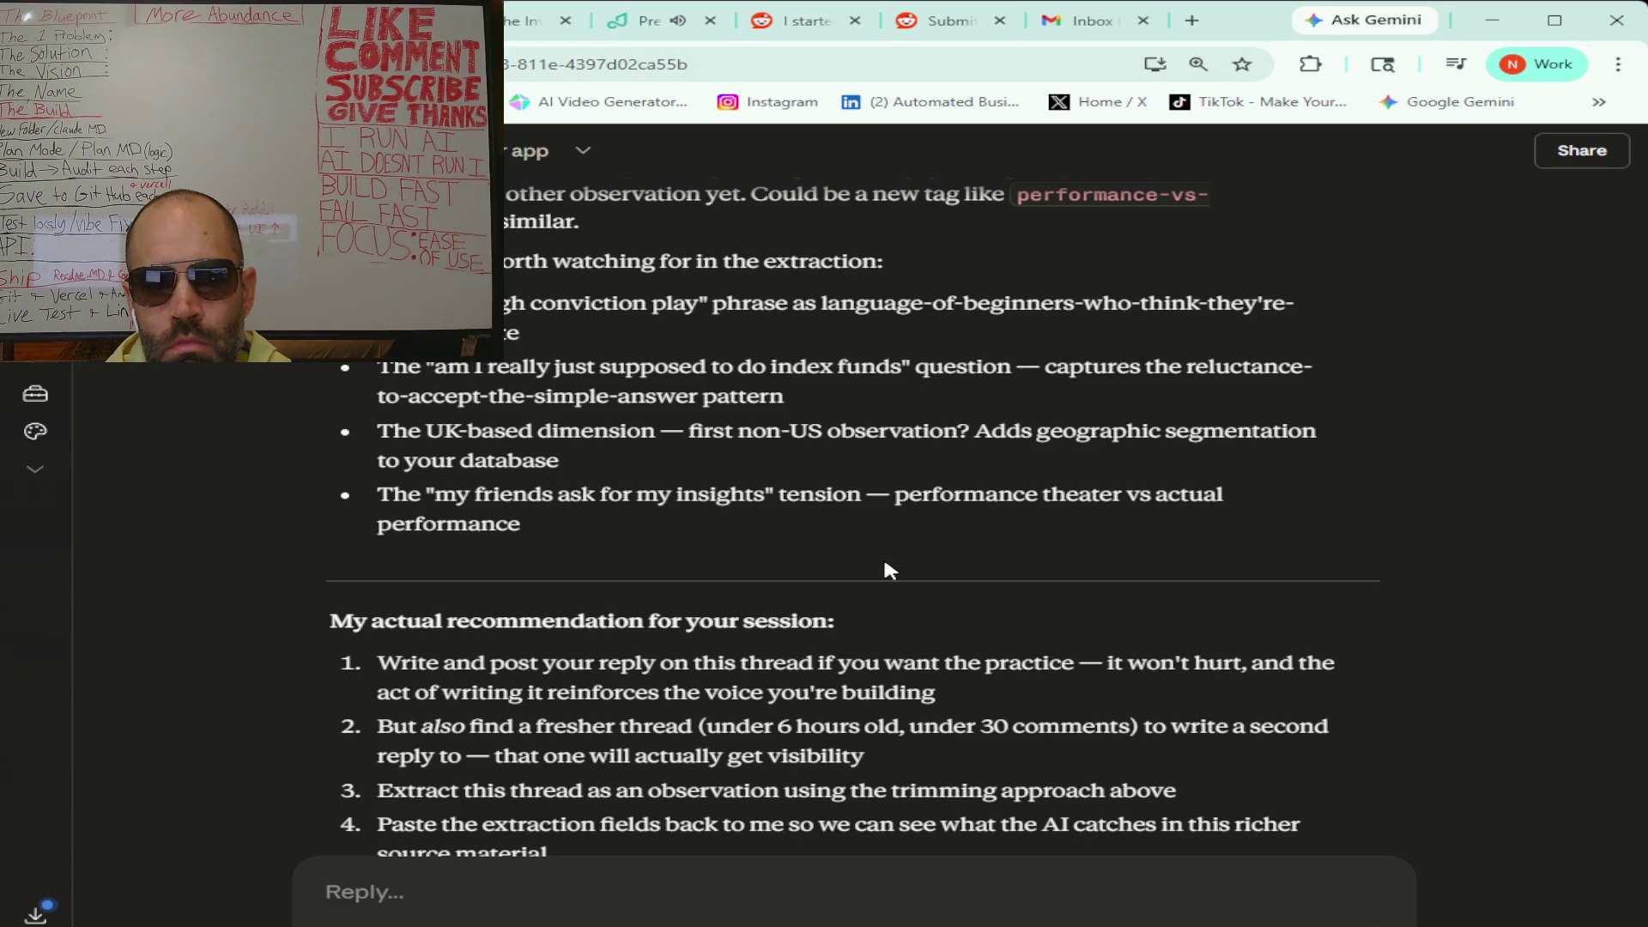
pyautogui.scroll(-1, 887, 563)
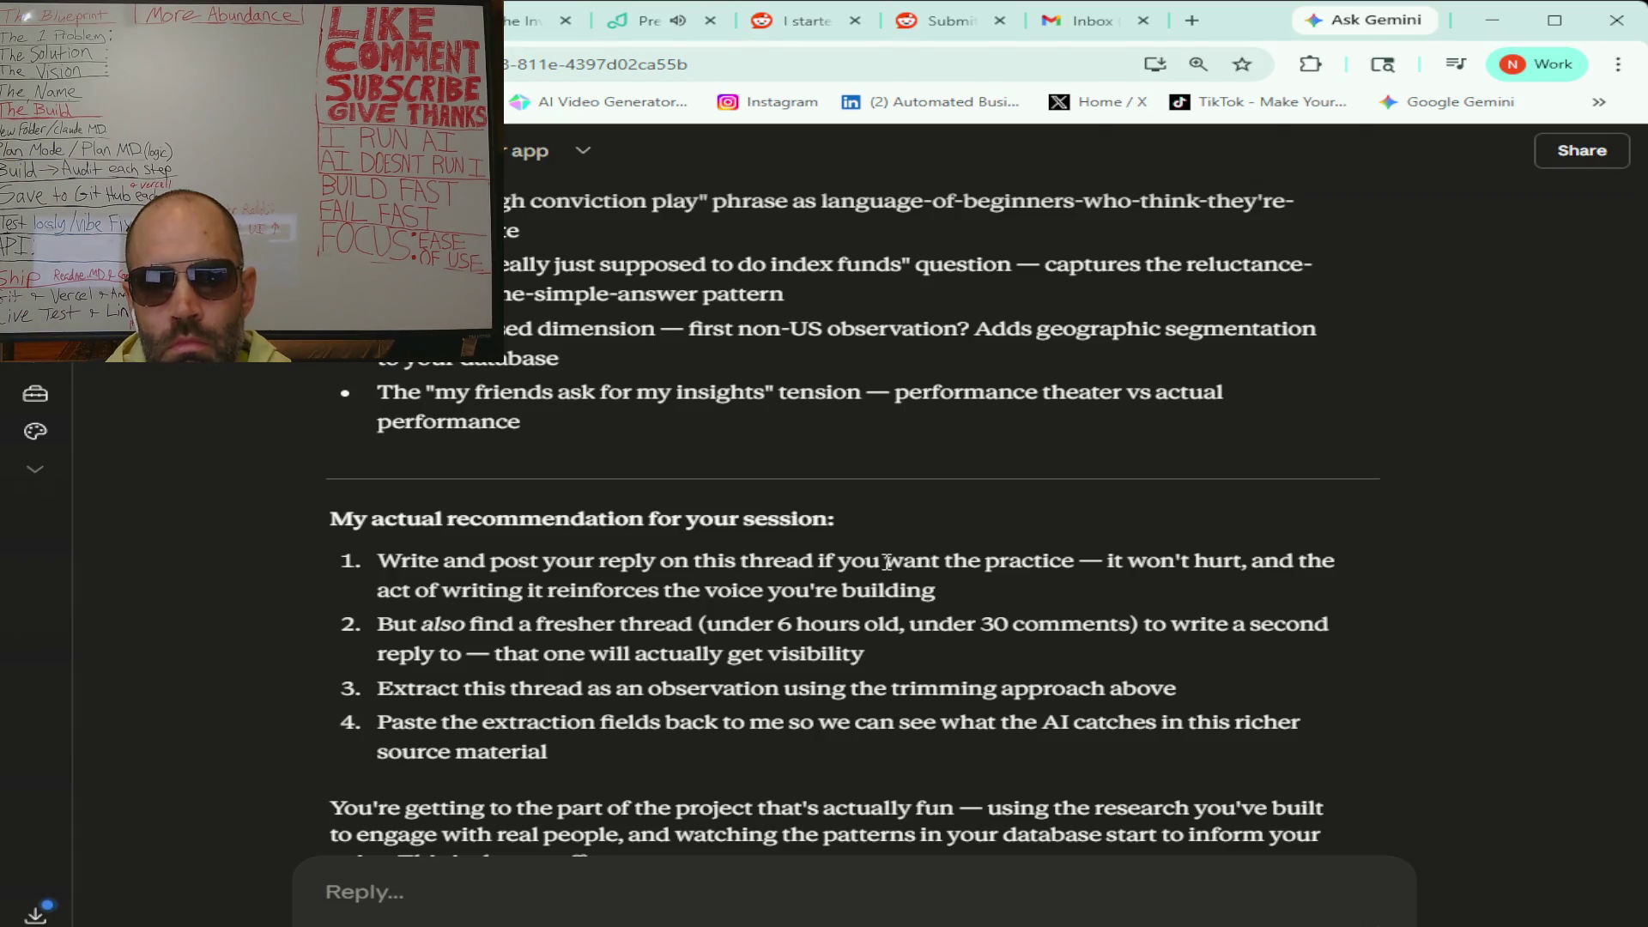
pyautogui.scroll(-1, 887, 562)
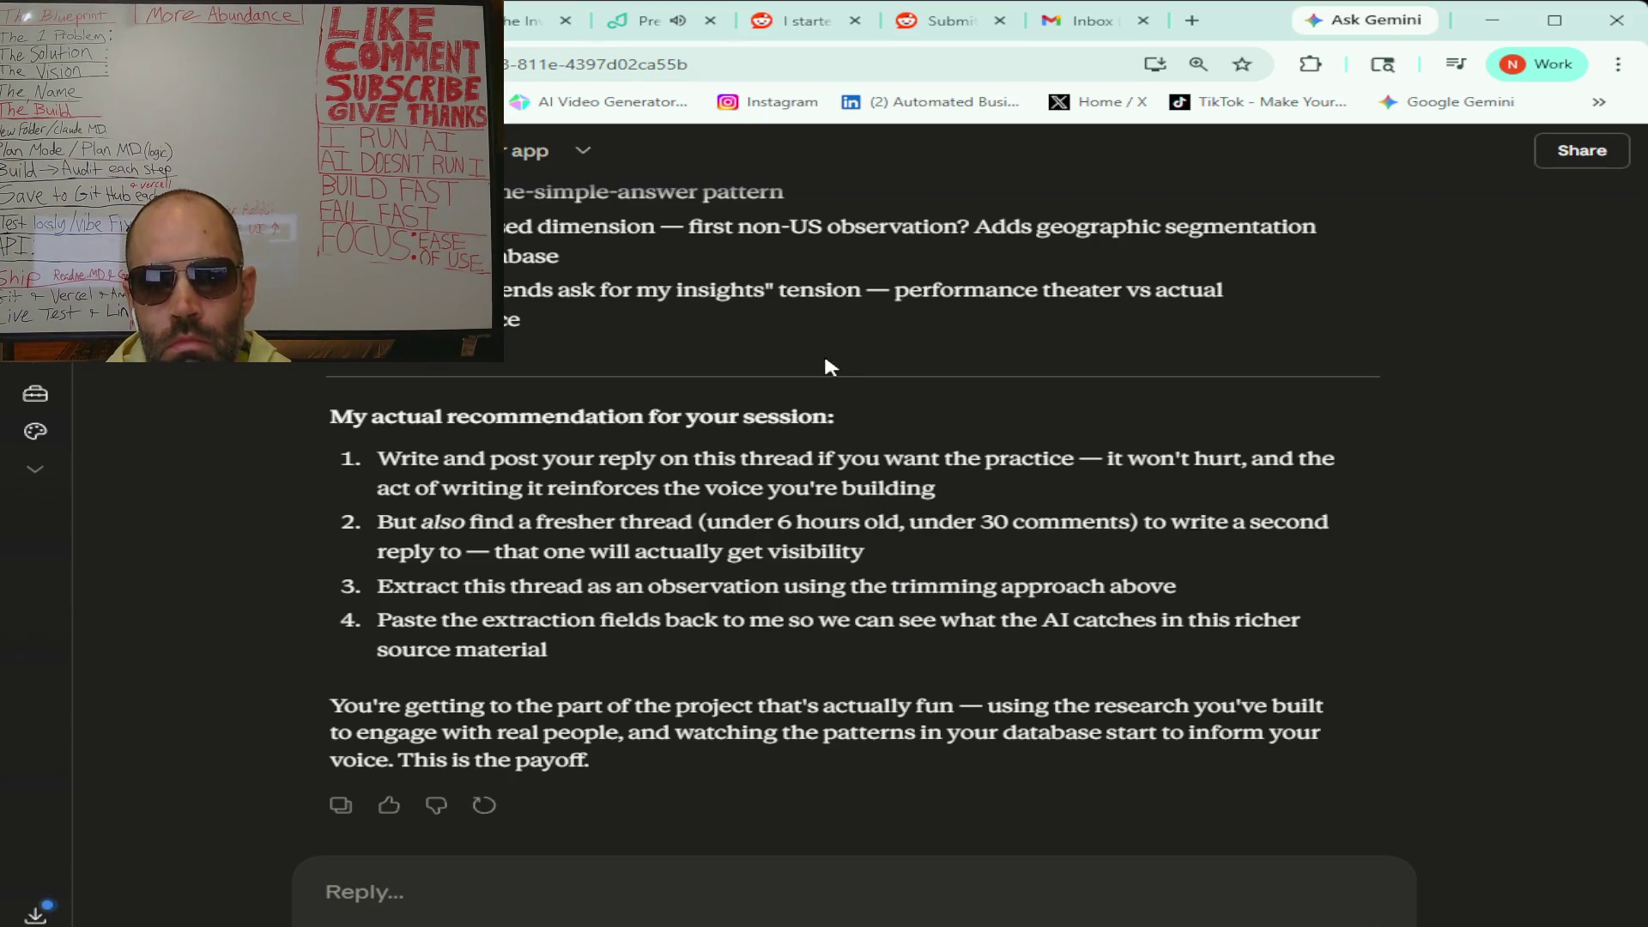
# - Return to the Reddit investing thread and clear its text selection
pyautogui.click(797, 30)
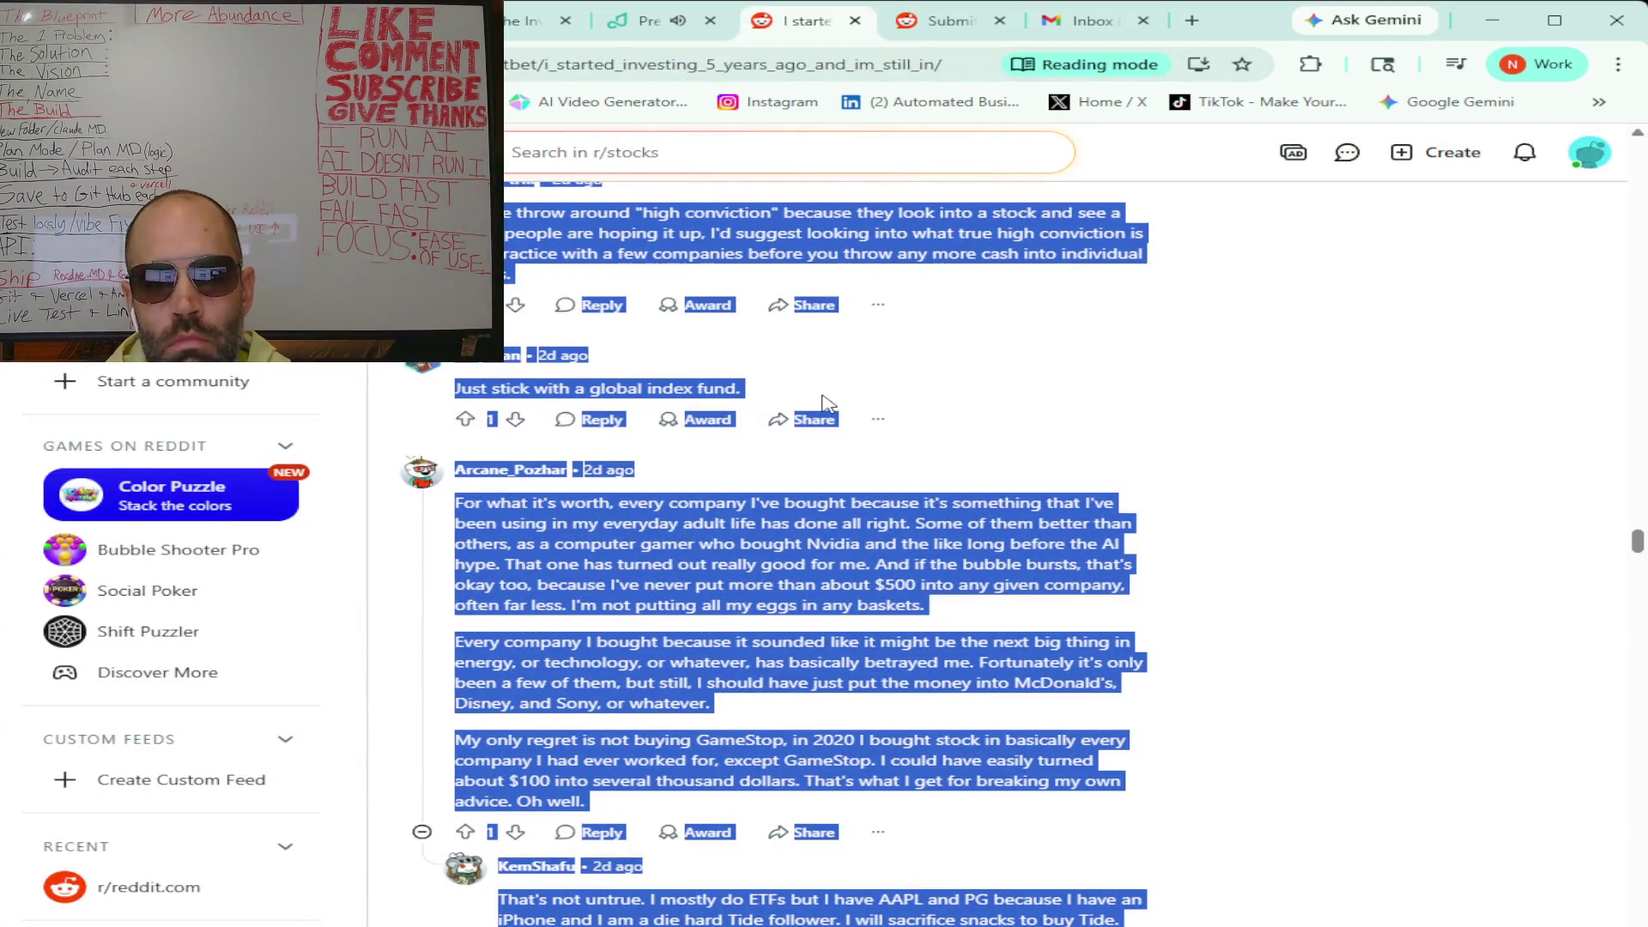
pyautogui.click(934, 391)
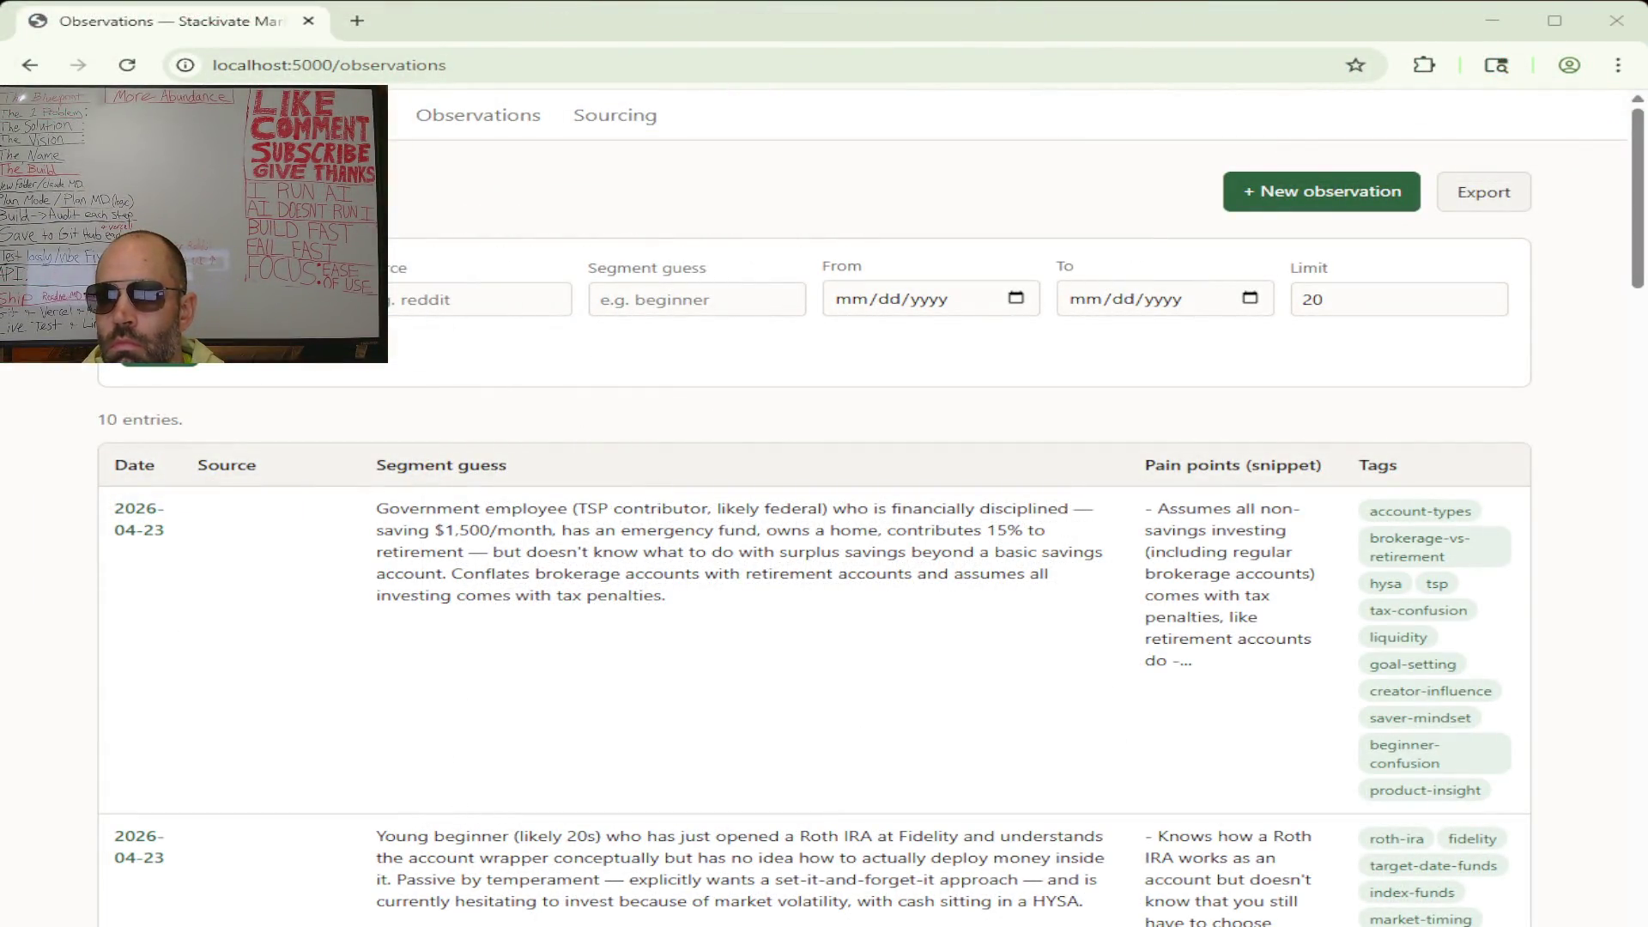
# - Start a new Stackivate observation with Source 'reddit' and Source detail 'r/investing'
pyautogui.scroll(-5, 858, 516)
pyautogui.scroll(5, 858, 515)
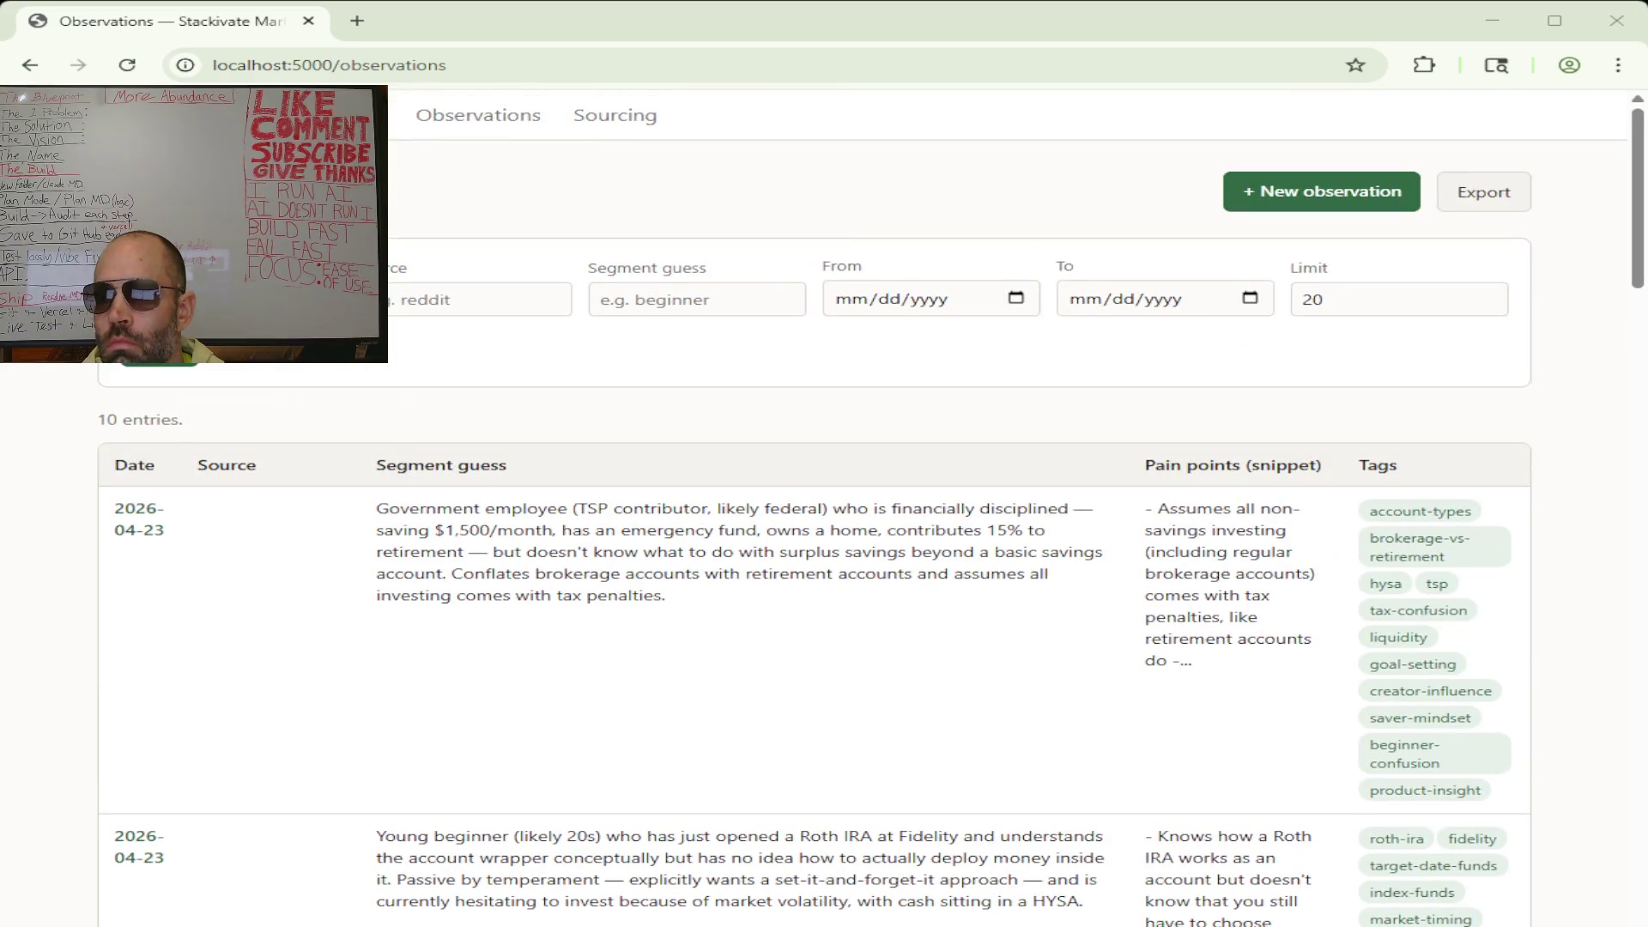
pyautogui.click(1310, 192)
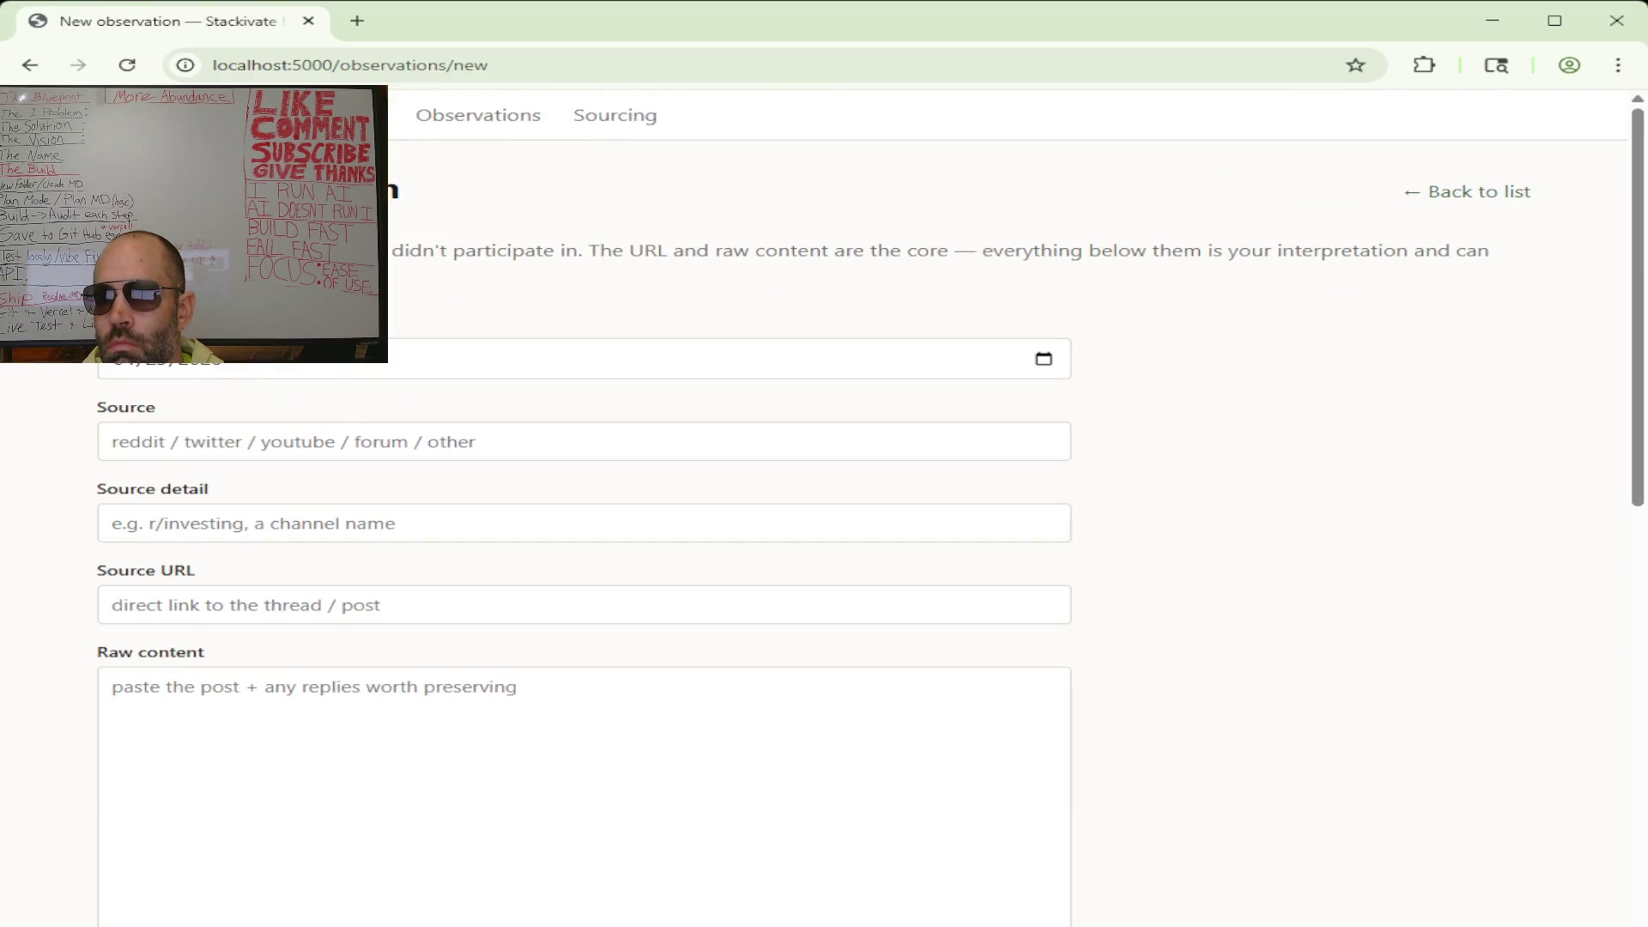
pyautogui.click(128, 443)
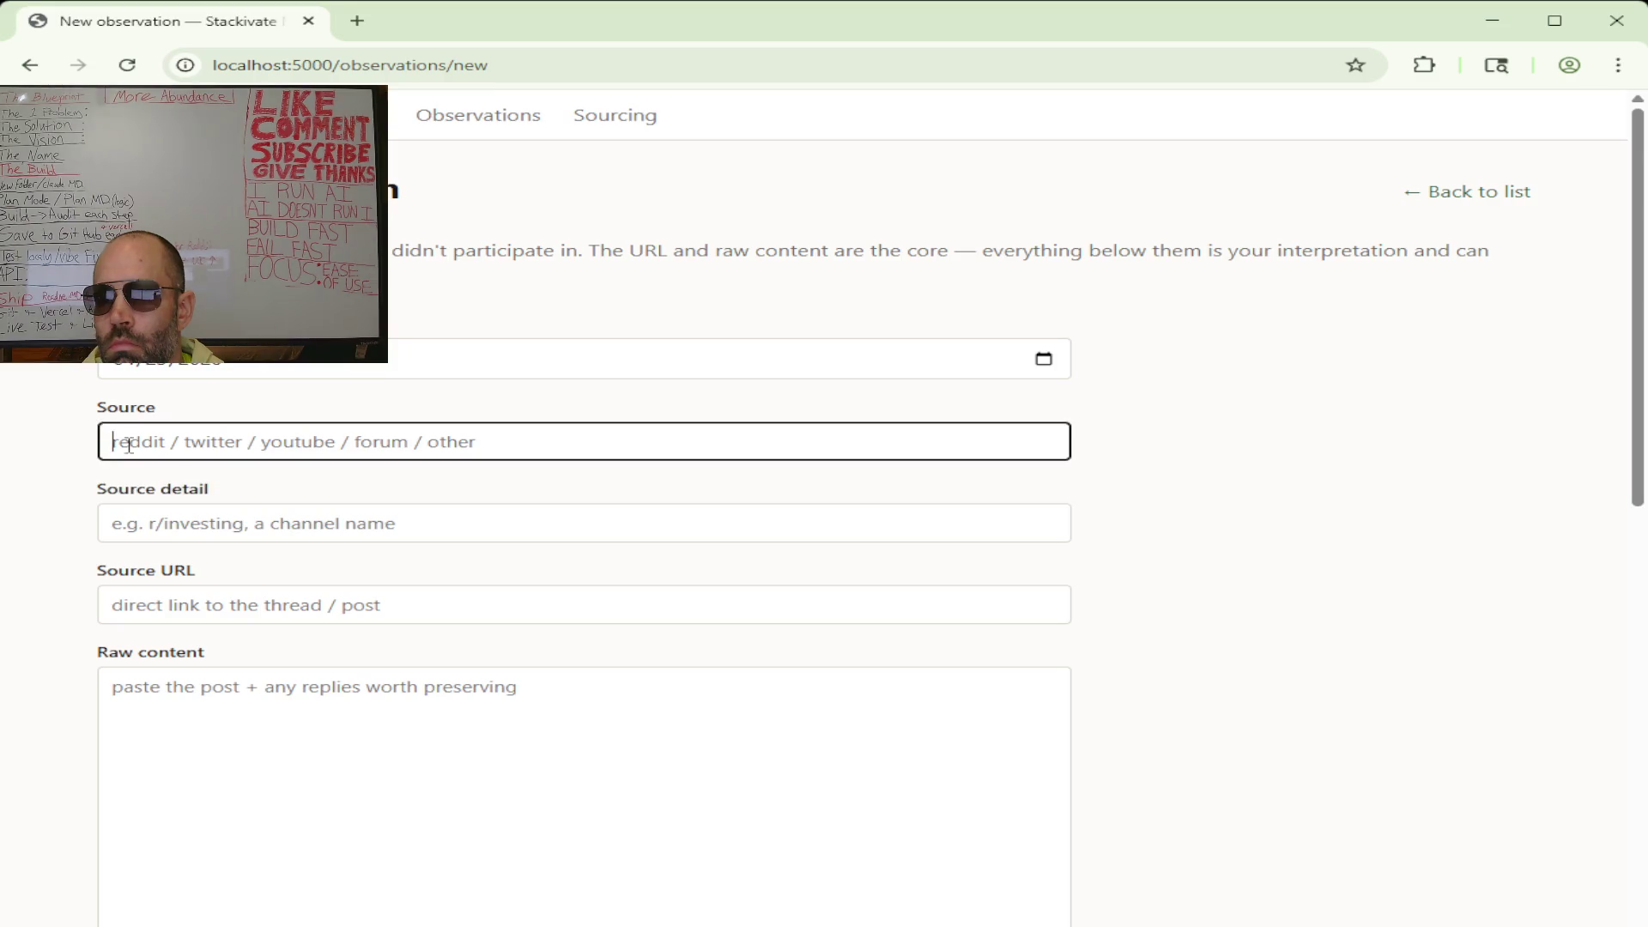
pyautogui.write('reddit')
pyautogui.click(196, 526)
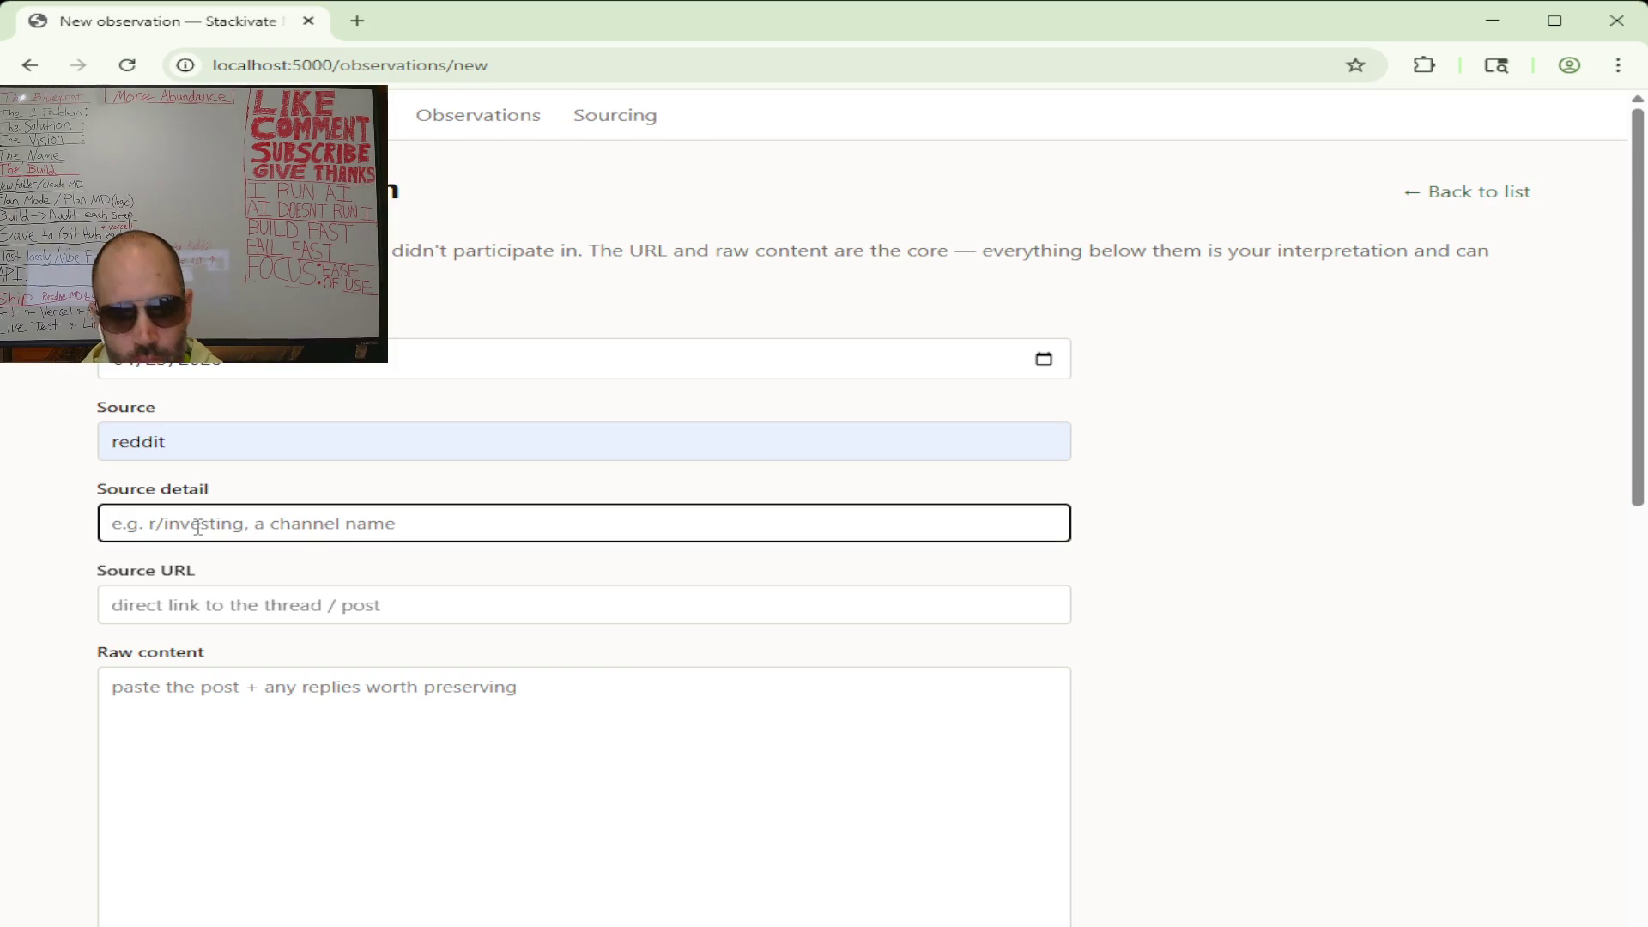
pyautogui.write('r/i')
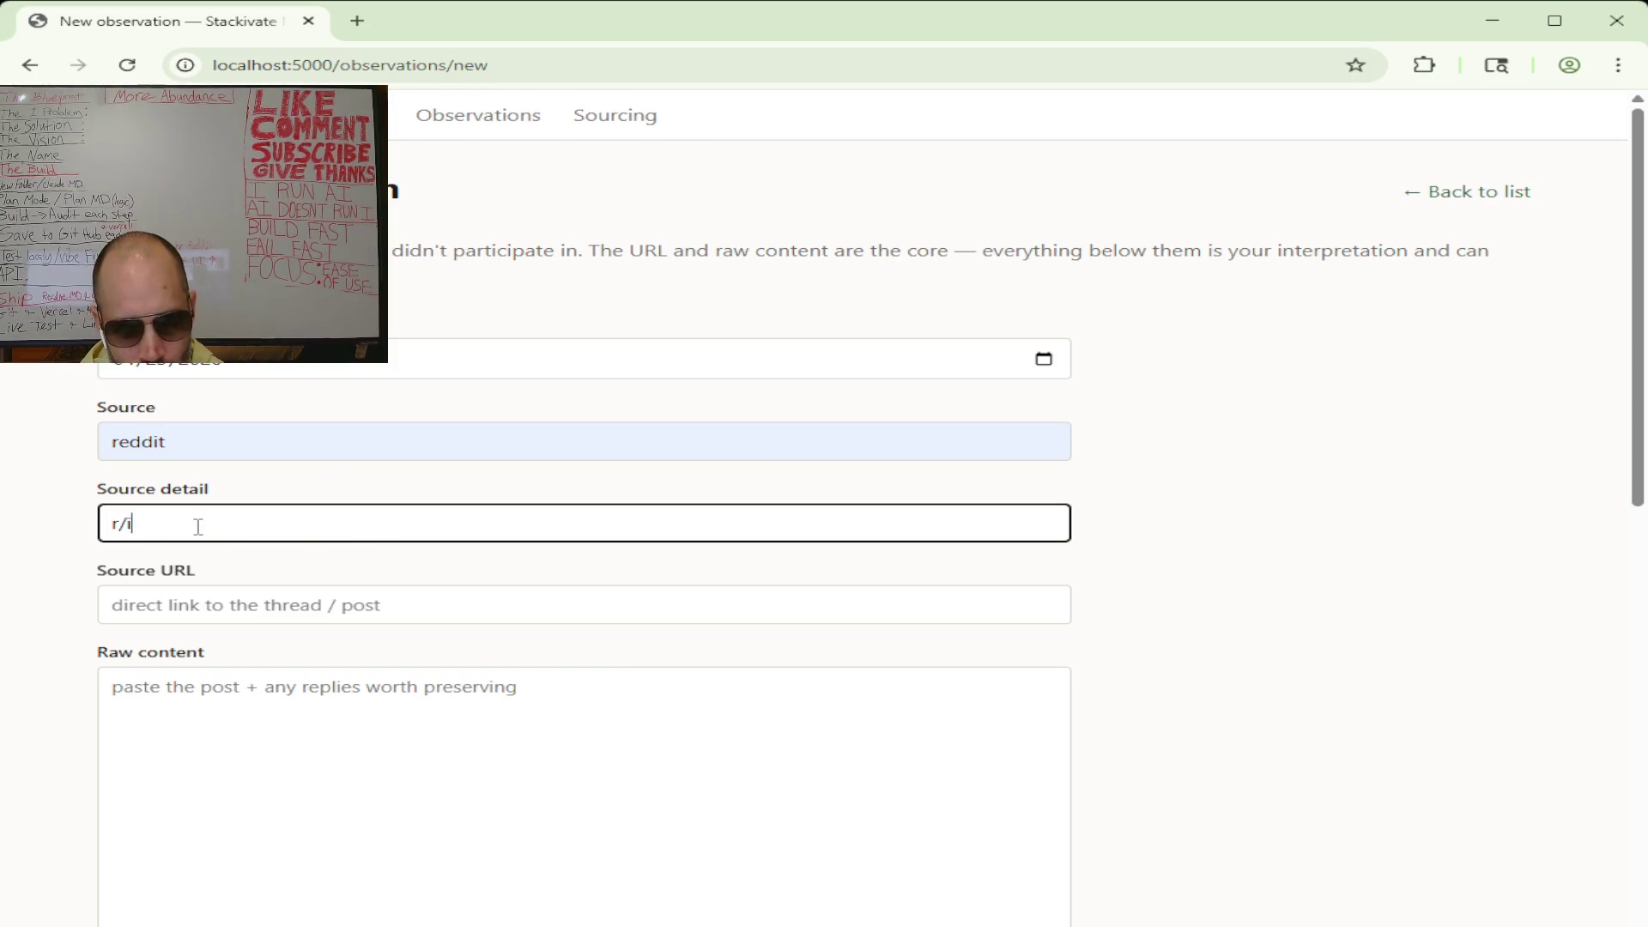
pyautogui.write('nvesting')
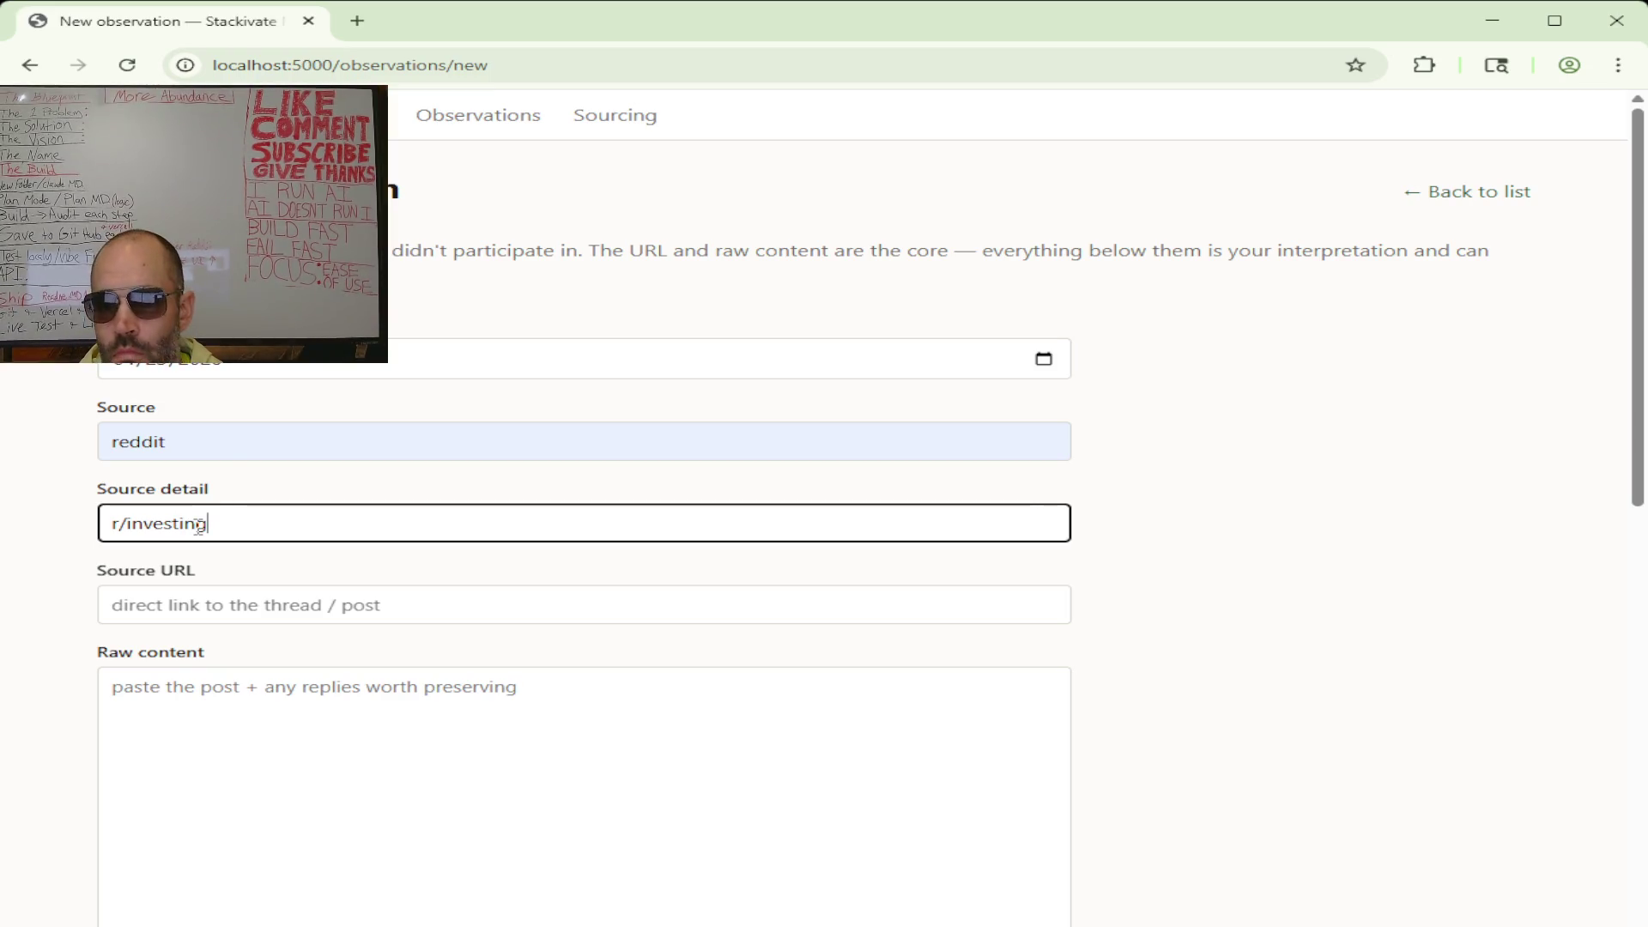
# - Paste the Reddit thread's link into Source URL, then copy the post for raw content
pyautogui.click(217, 611)
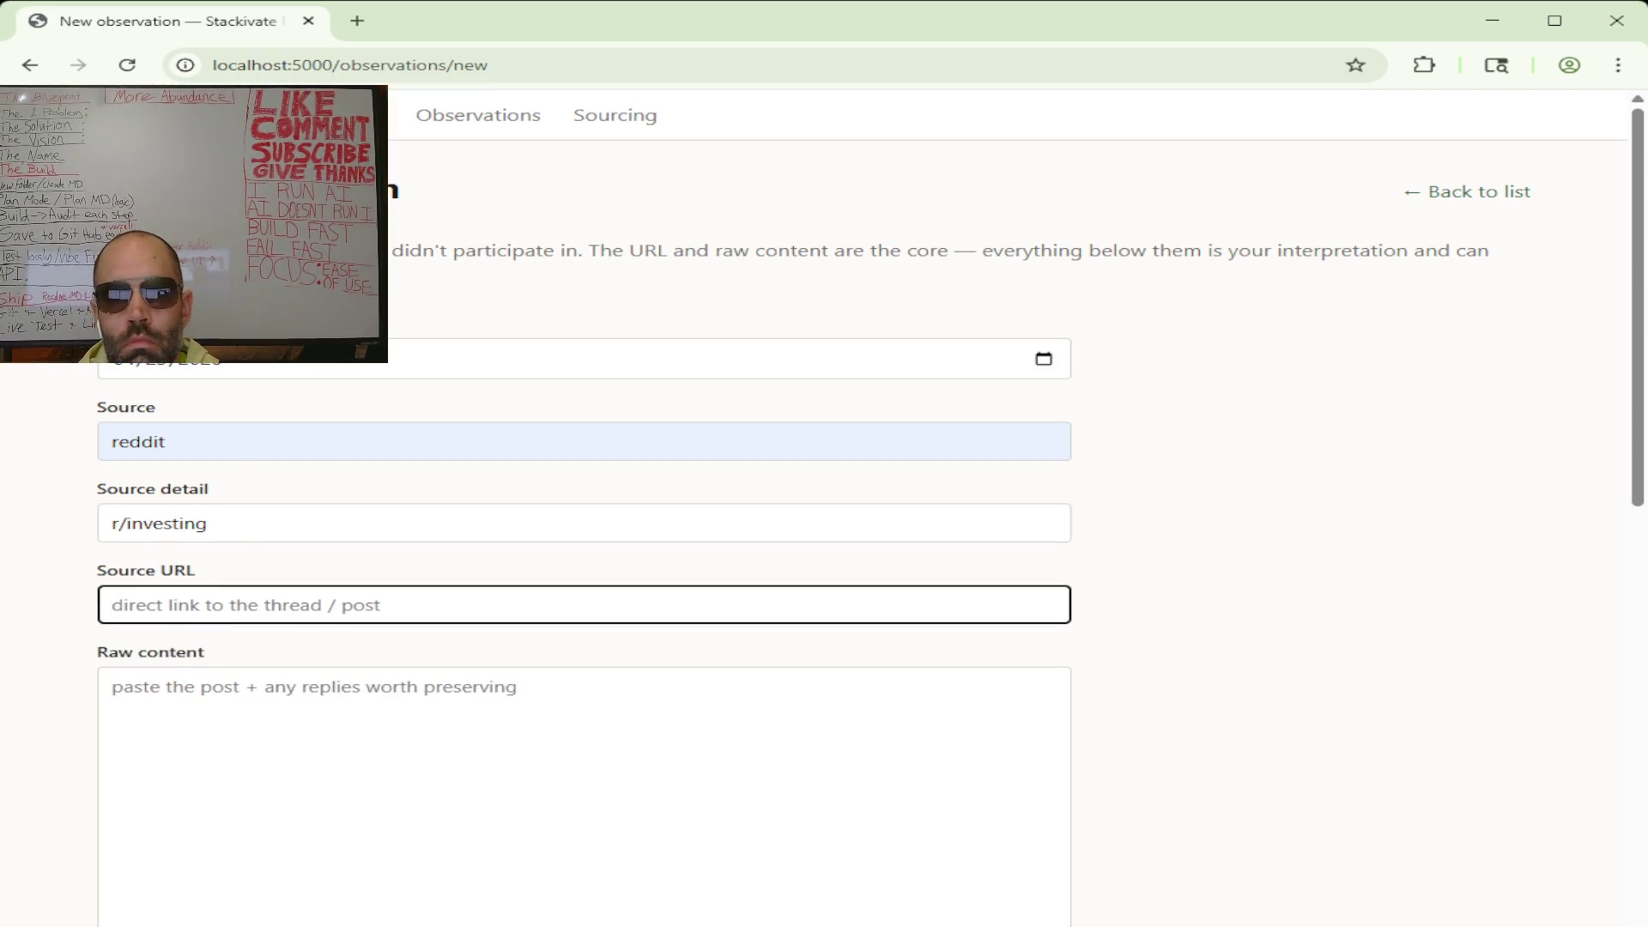
pyautogui.hotkey('alt', 'Tab')
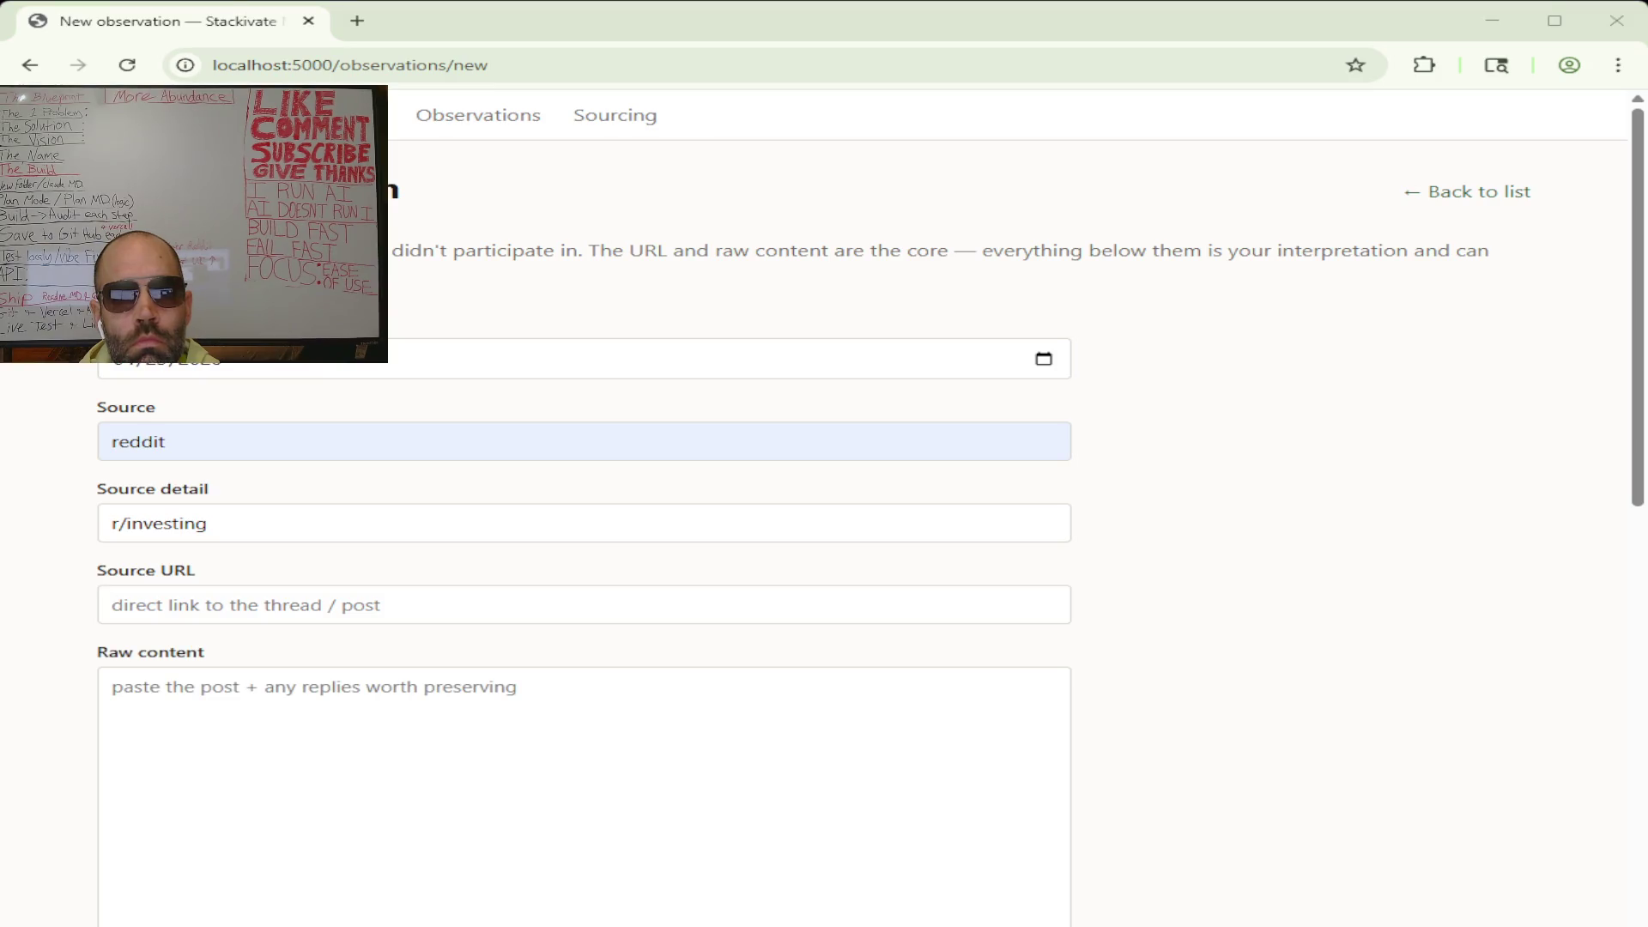
pyautogui.click(174, 611)
pyautogui.write('https://www.reddit.com/r/stocks/comments/1srtbet/i_started_investing_5_years_ago_and_im_still_in/')
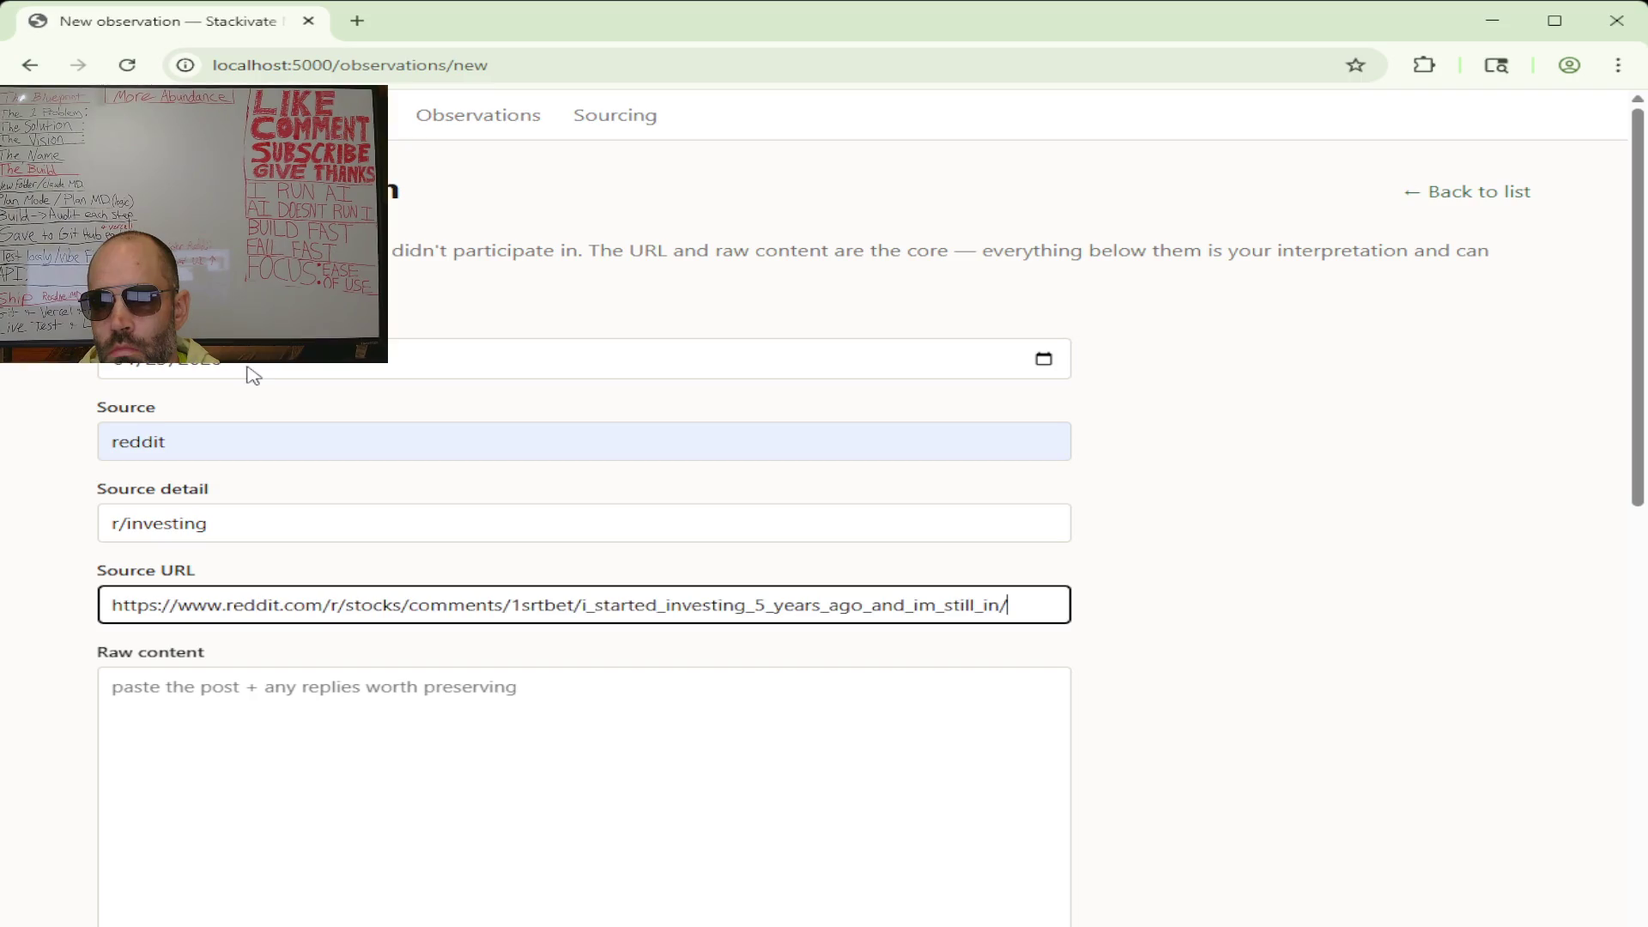
pyautogui.click(260, 716)
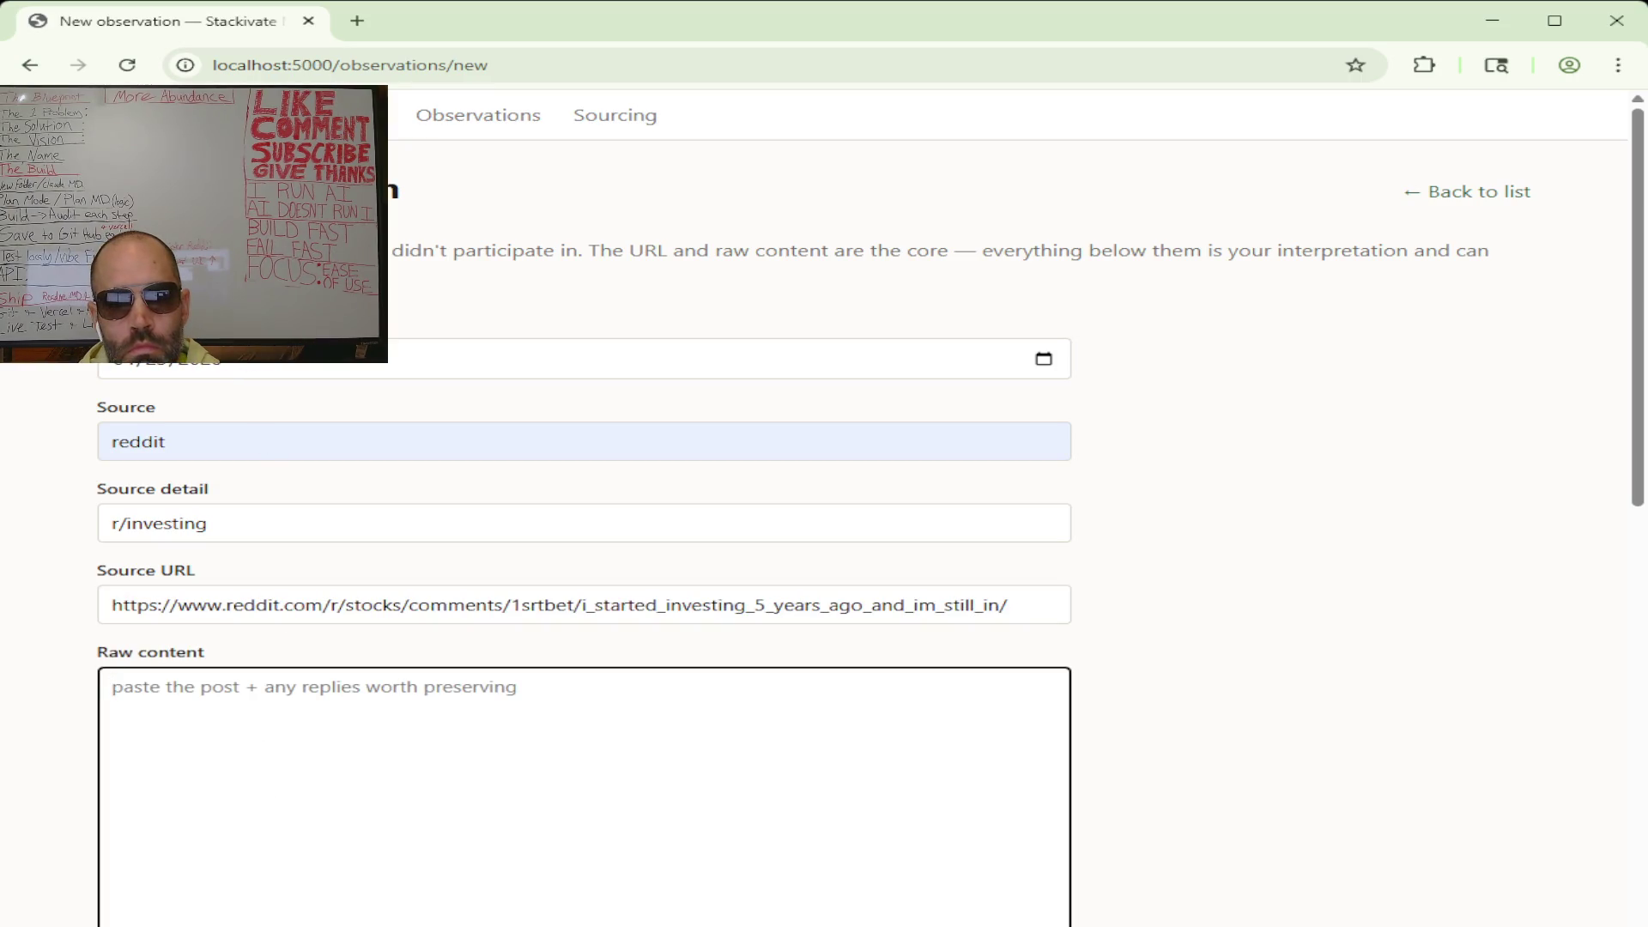
pyautogui.hotkey('alt', 'Tab')
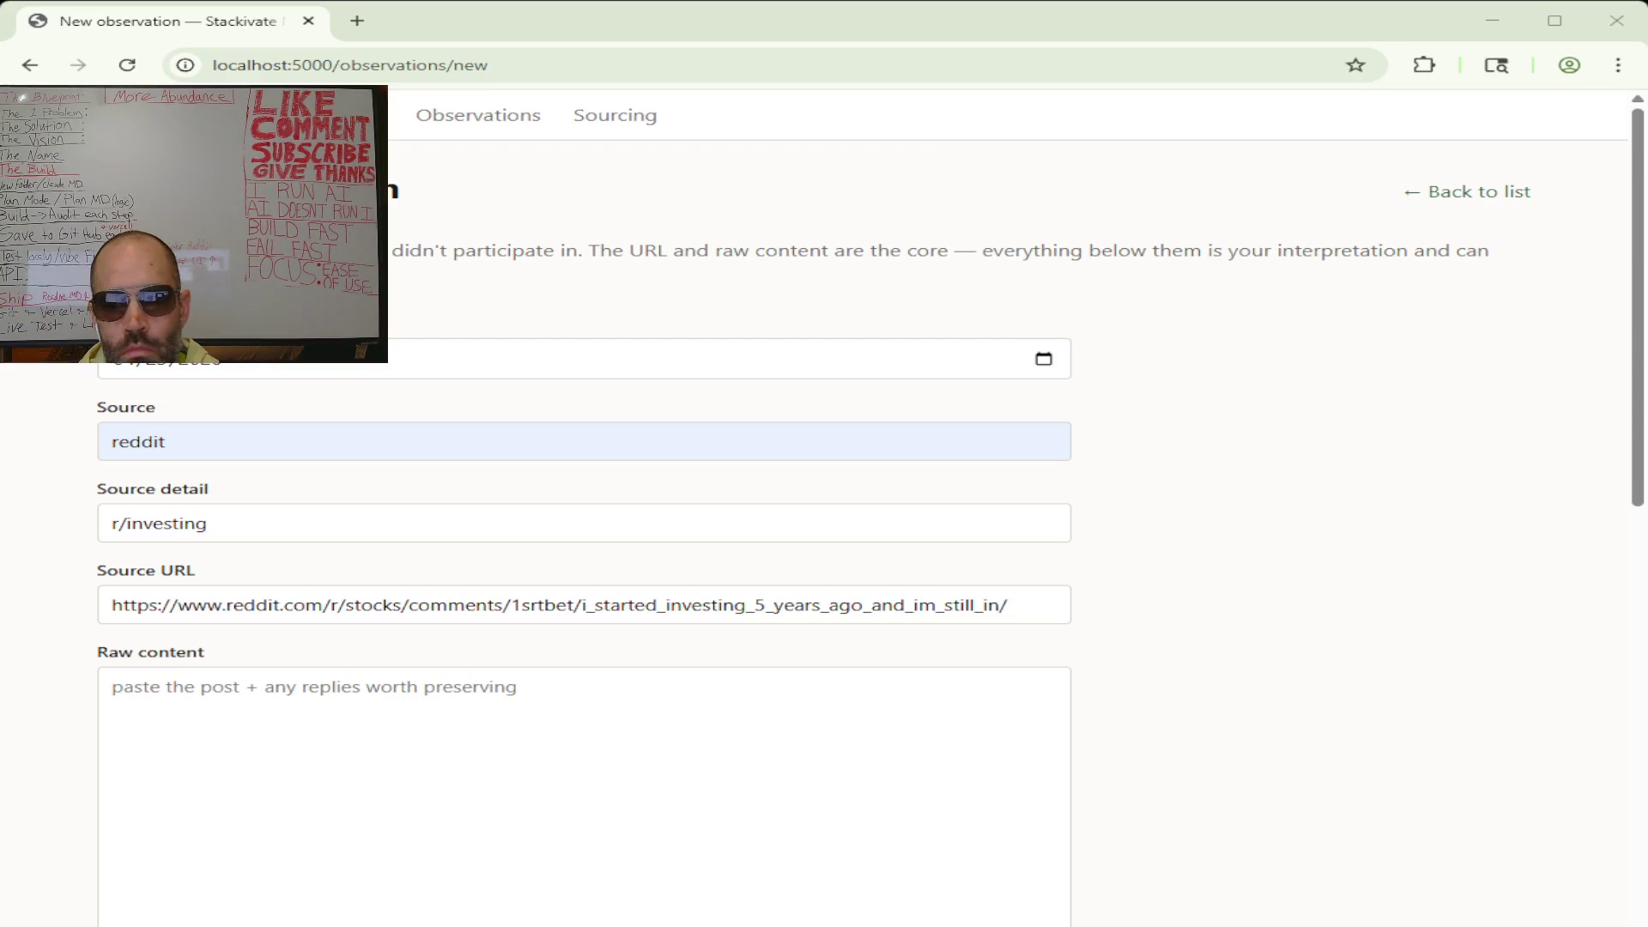
pyautogui.click(139, 691)
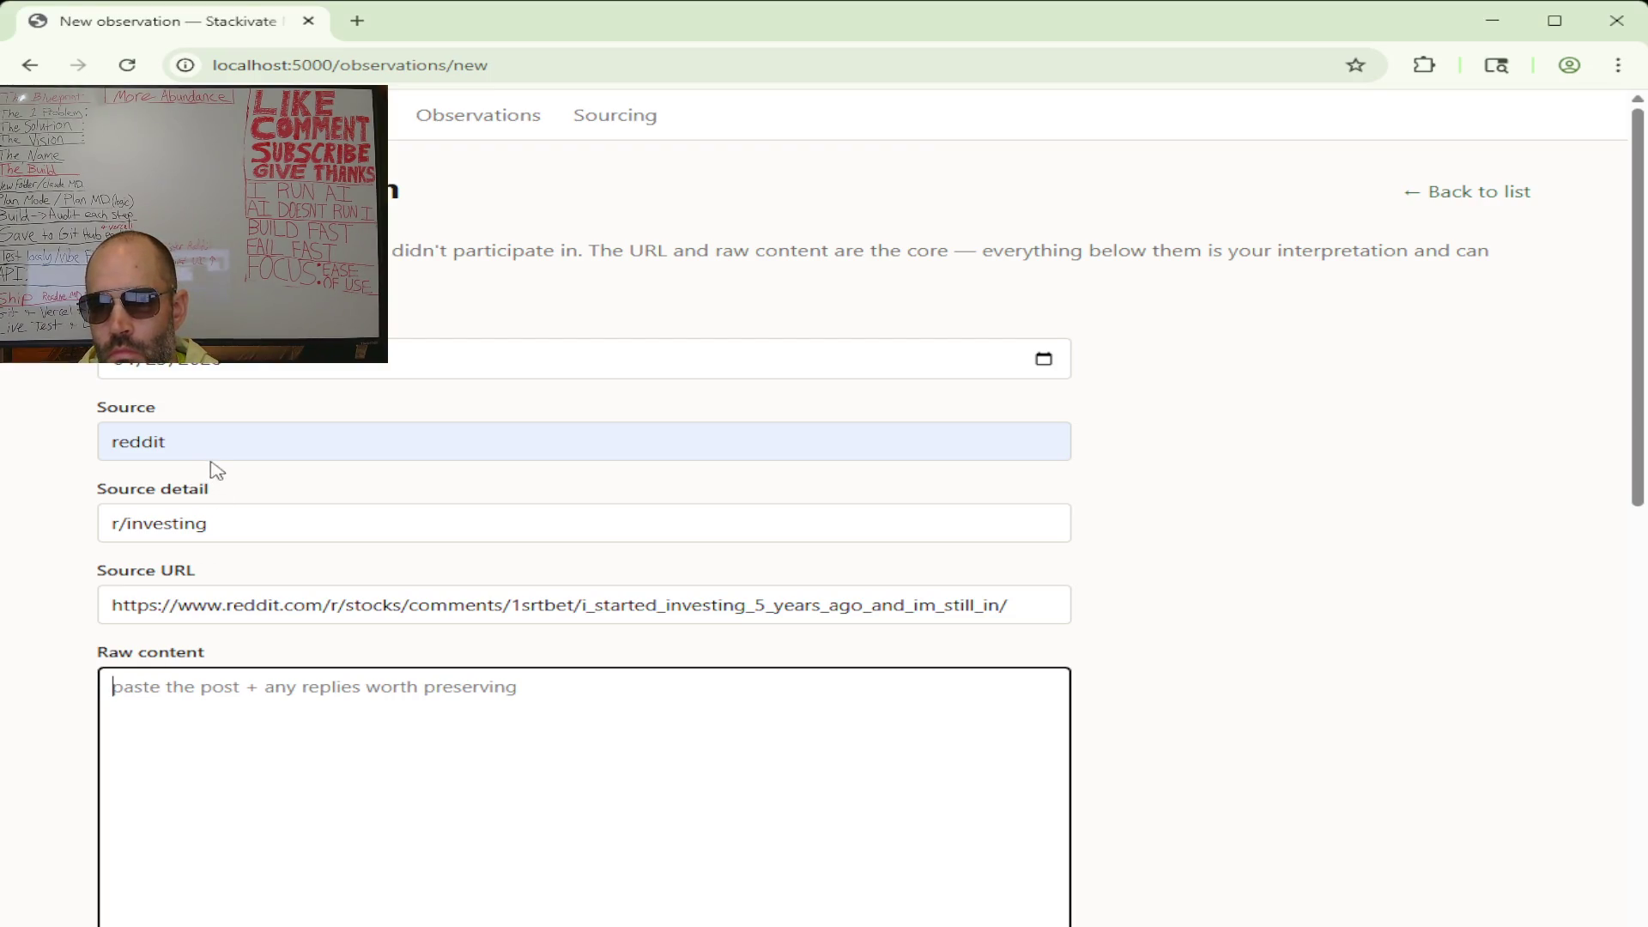
# - Paste the Reddit post and the first copied replies into Raw content on separate lines
pyautogui.hotkey('ctrl', 'v')
pyautogui.scroll(-5, 517, 565)
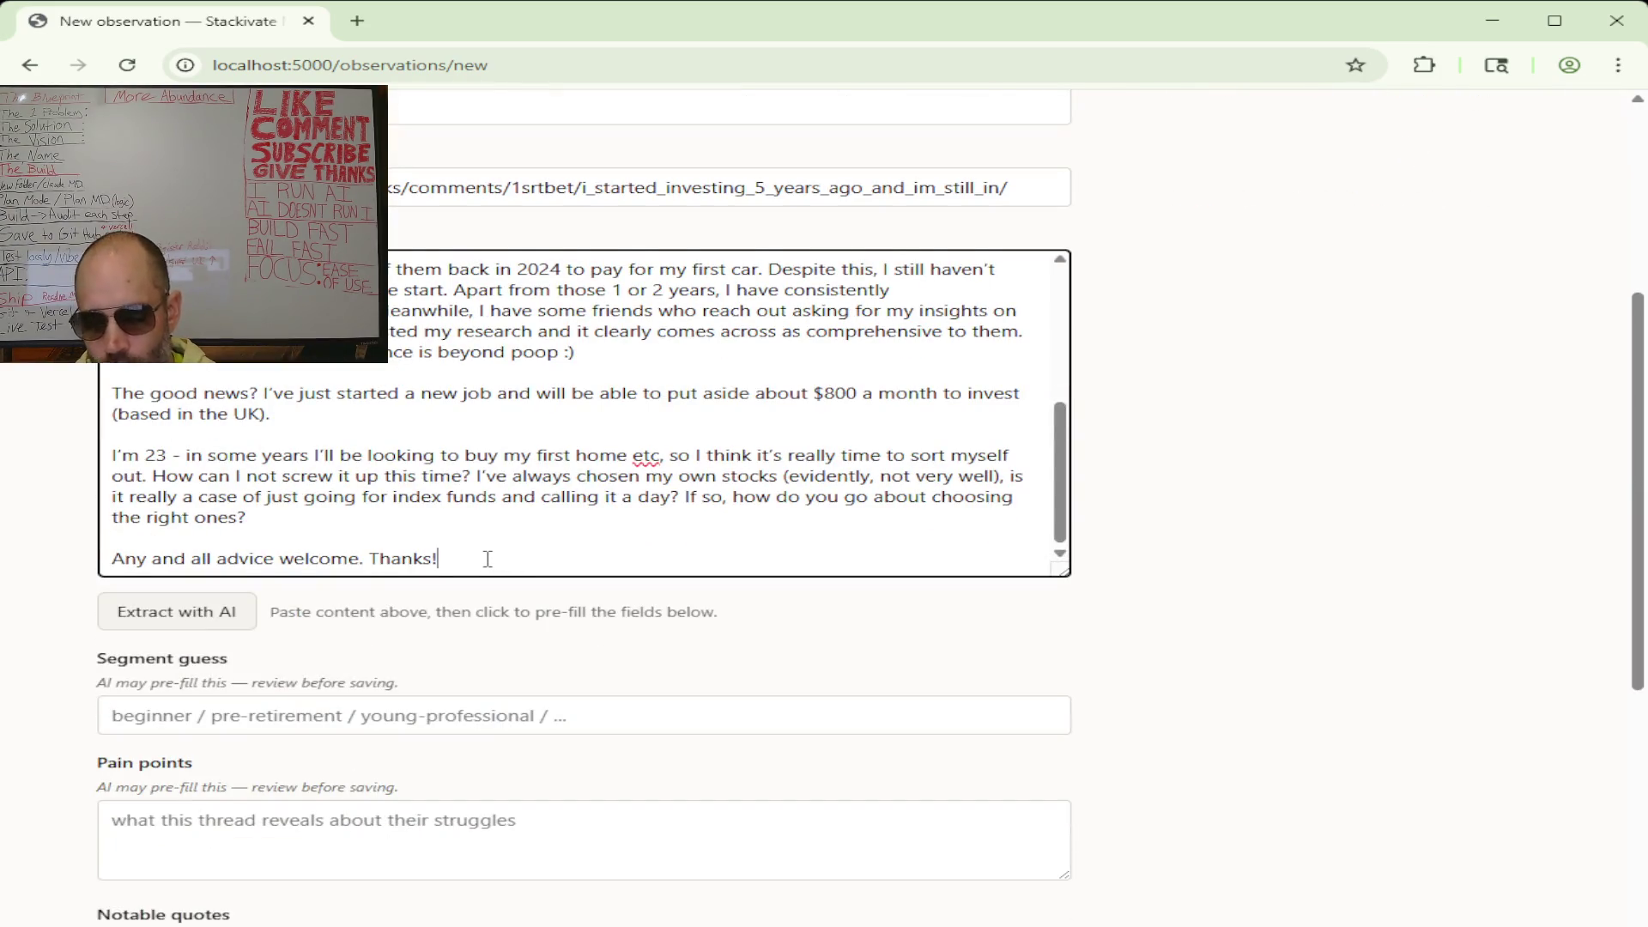
pyautogui.press('Return')
pyautogui.press('Return')
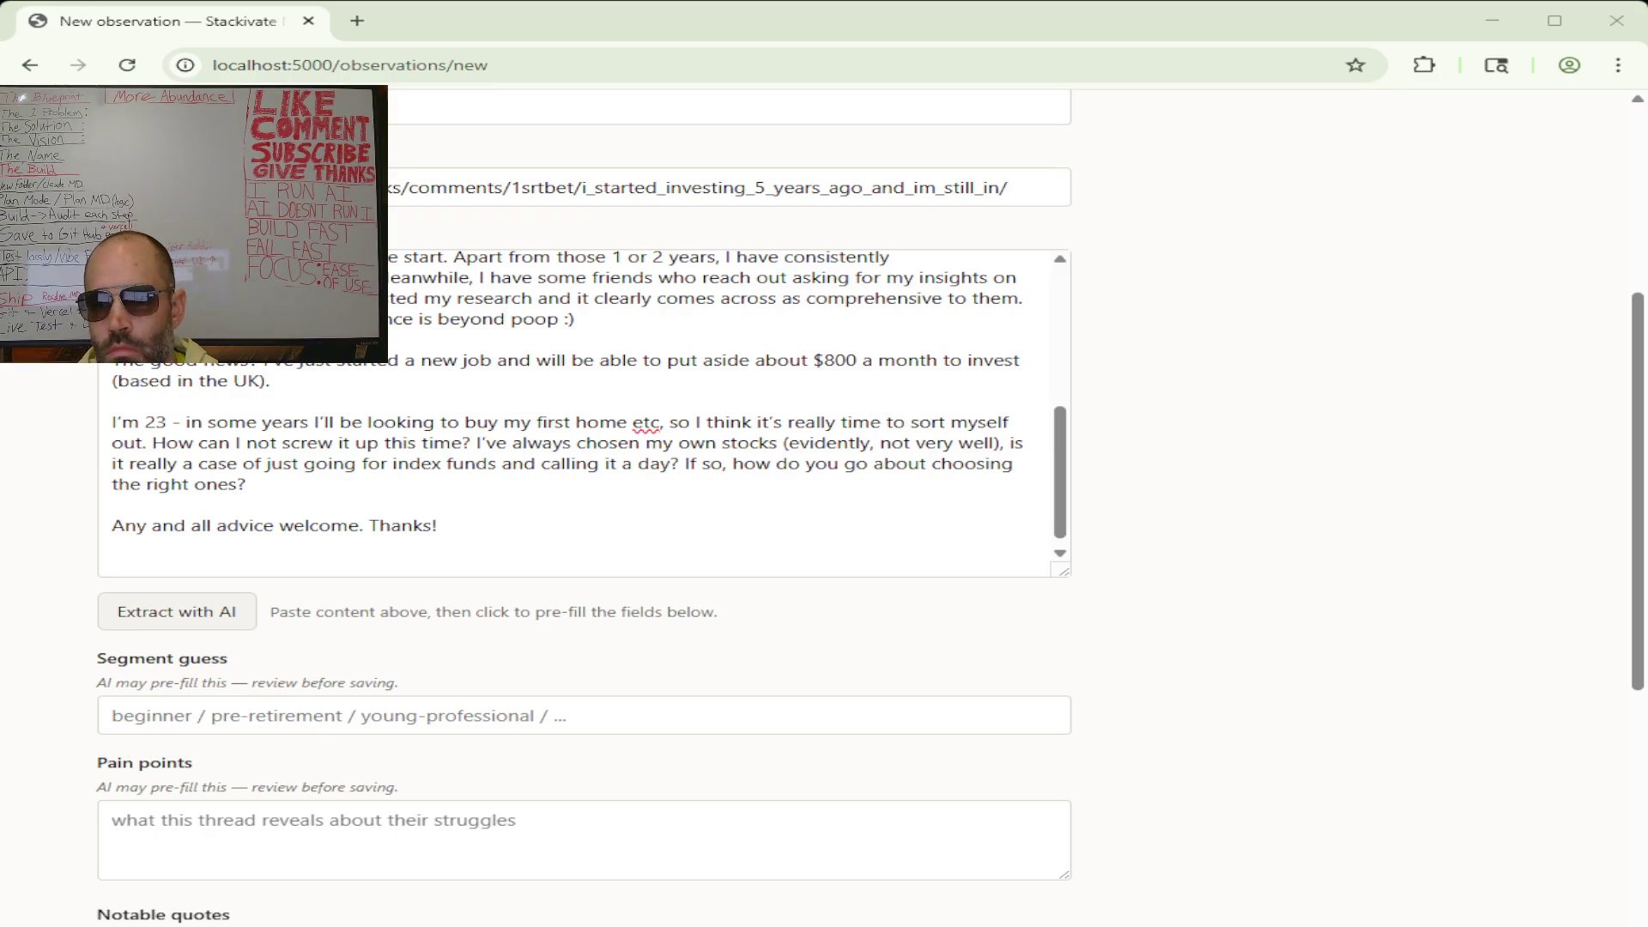
pyautogui.click(146, 565)
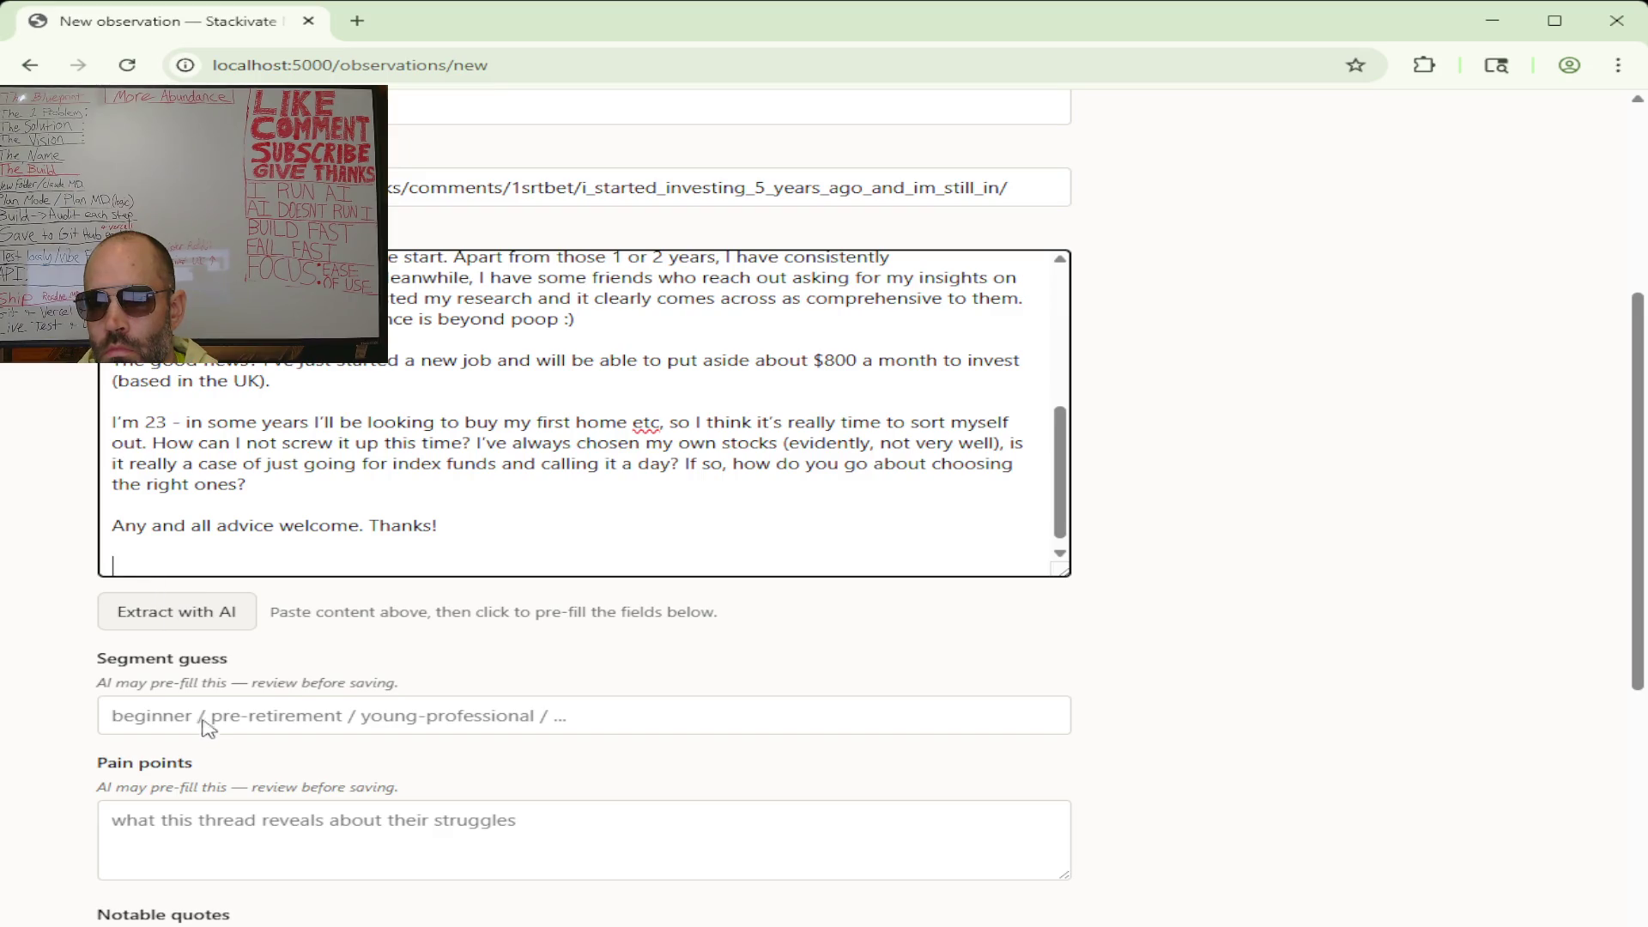
pyautogui.hotkey('ctrl', 'v')
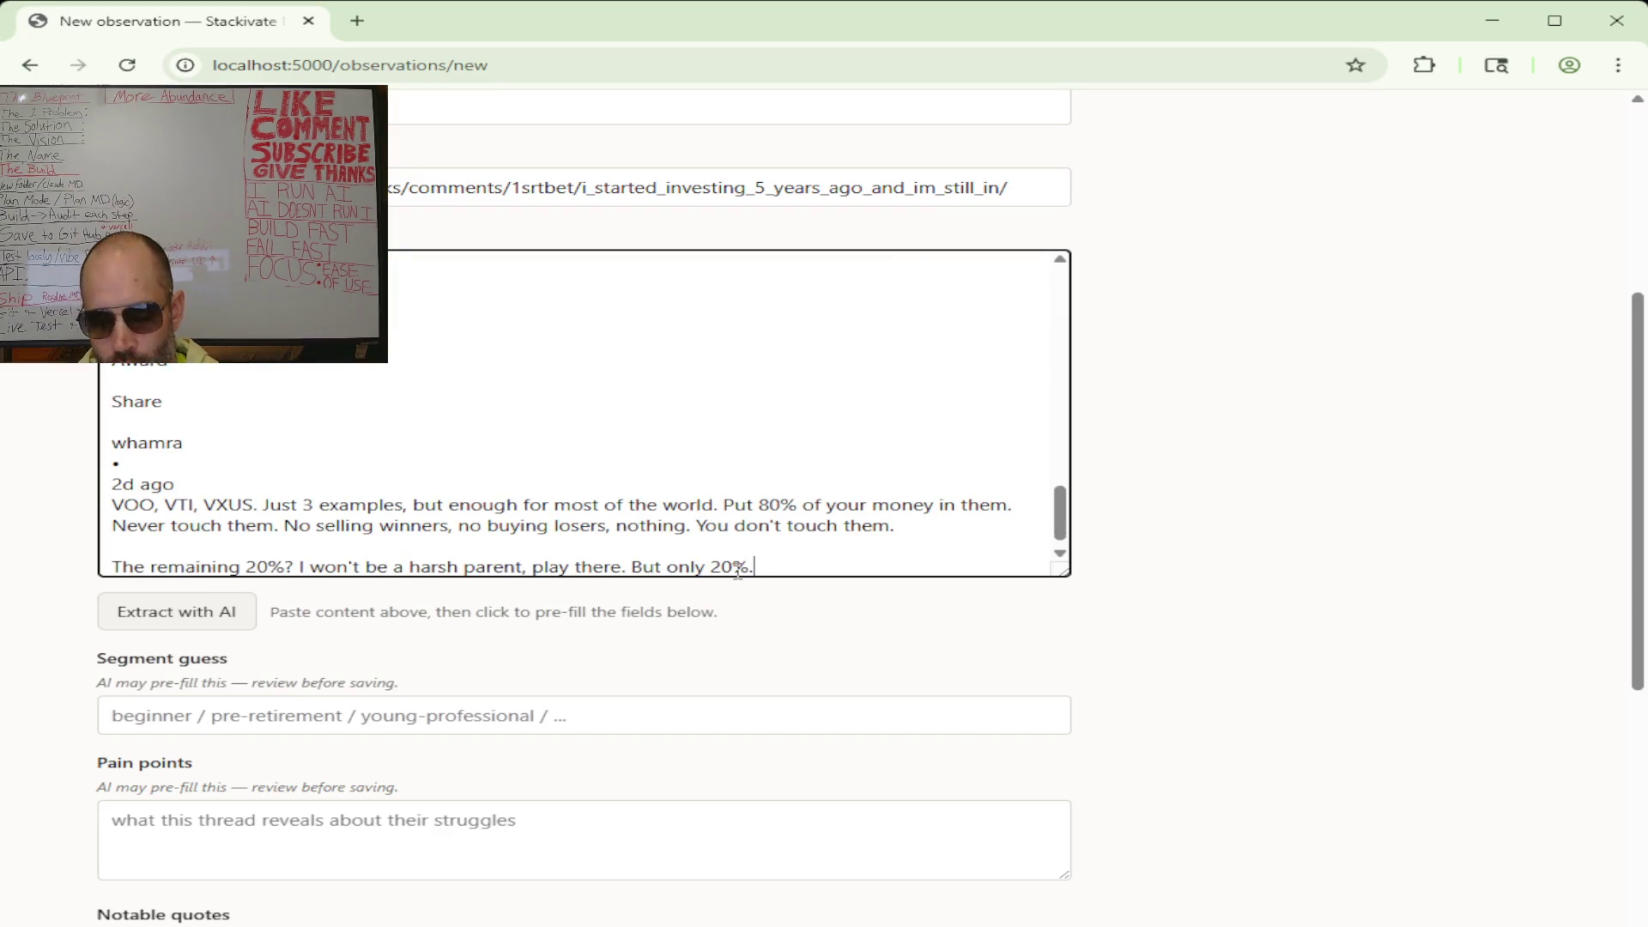
pyautogui.press('Return')
pyautogui.press('Return')
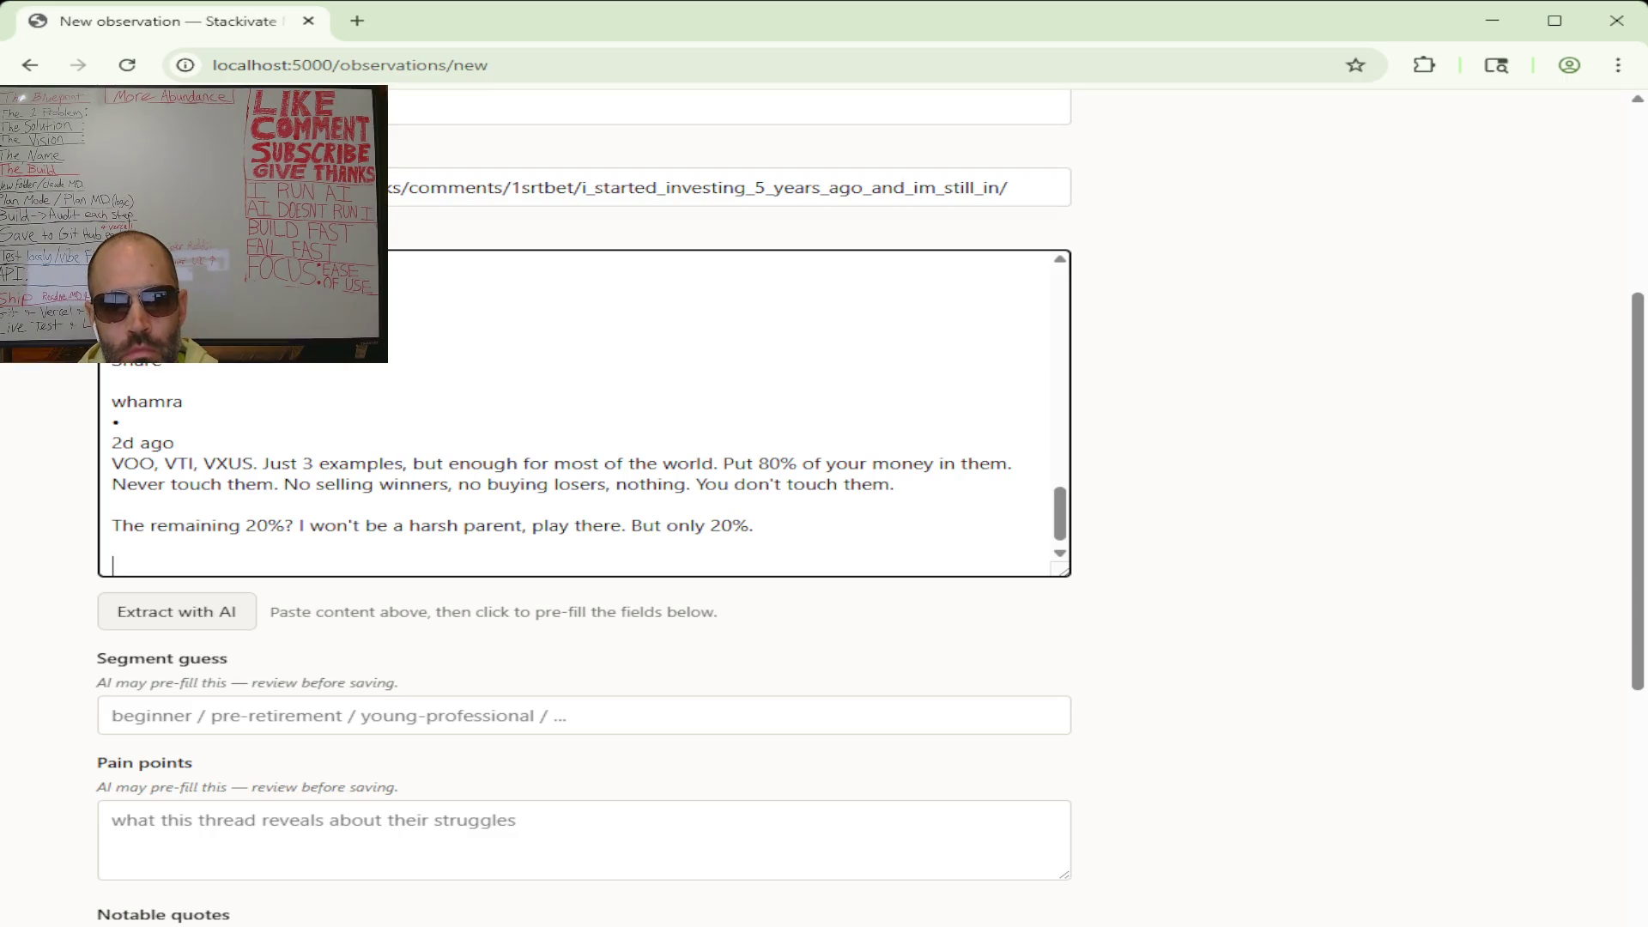
# - Append the original poster's thank-you reply and the cinema chain comment on new lines
pyautogui.hotkey('alt', 'Tab')
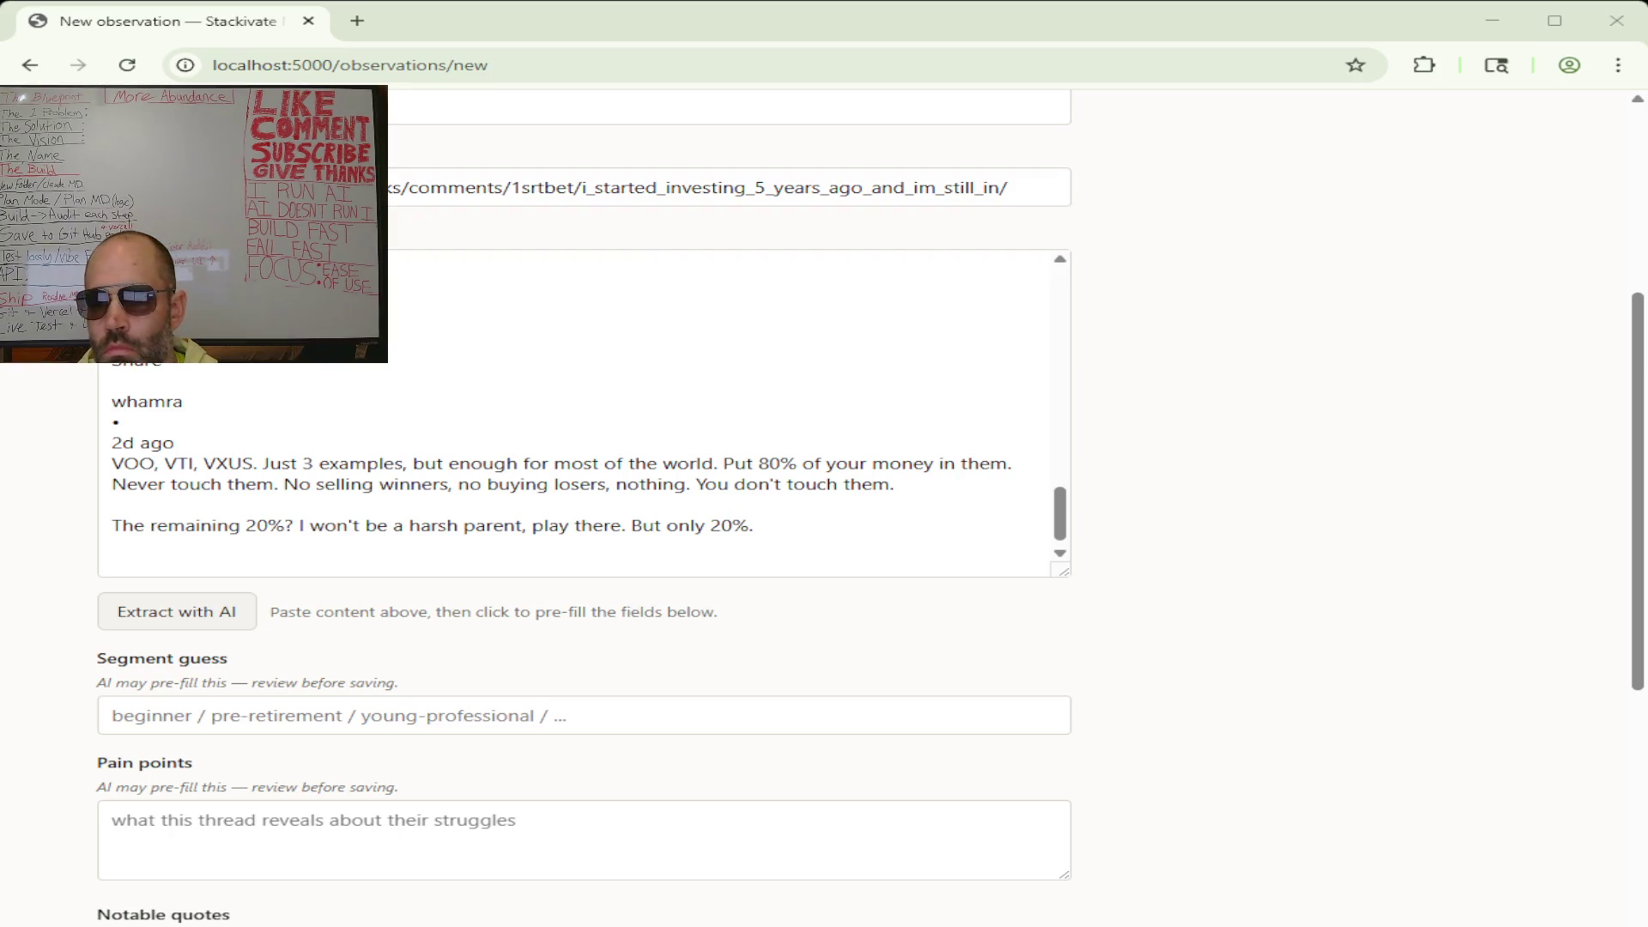
pyautogui.click(130, 562)
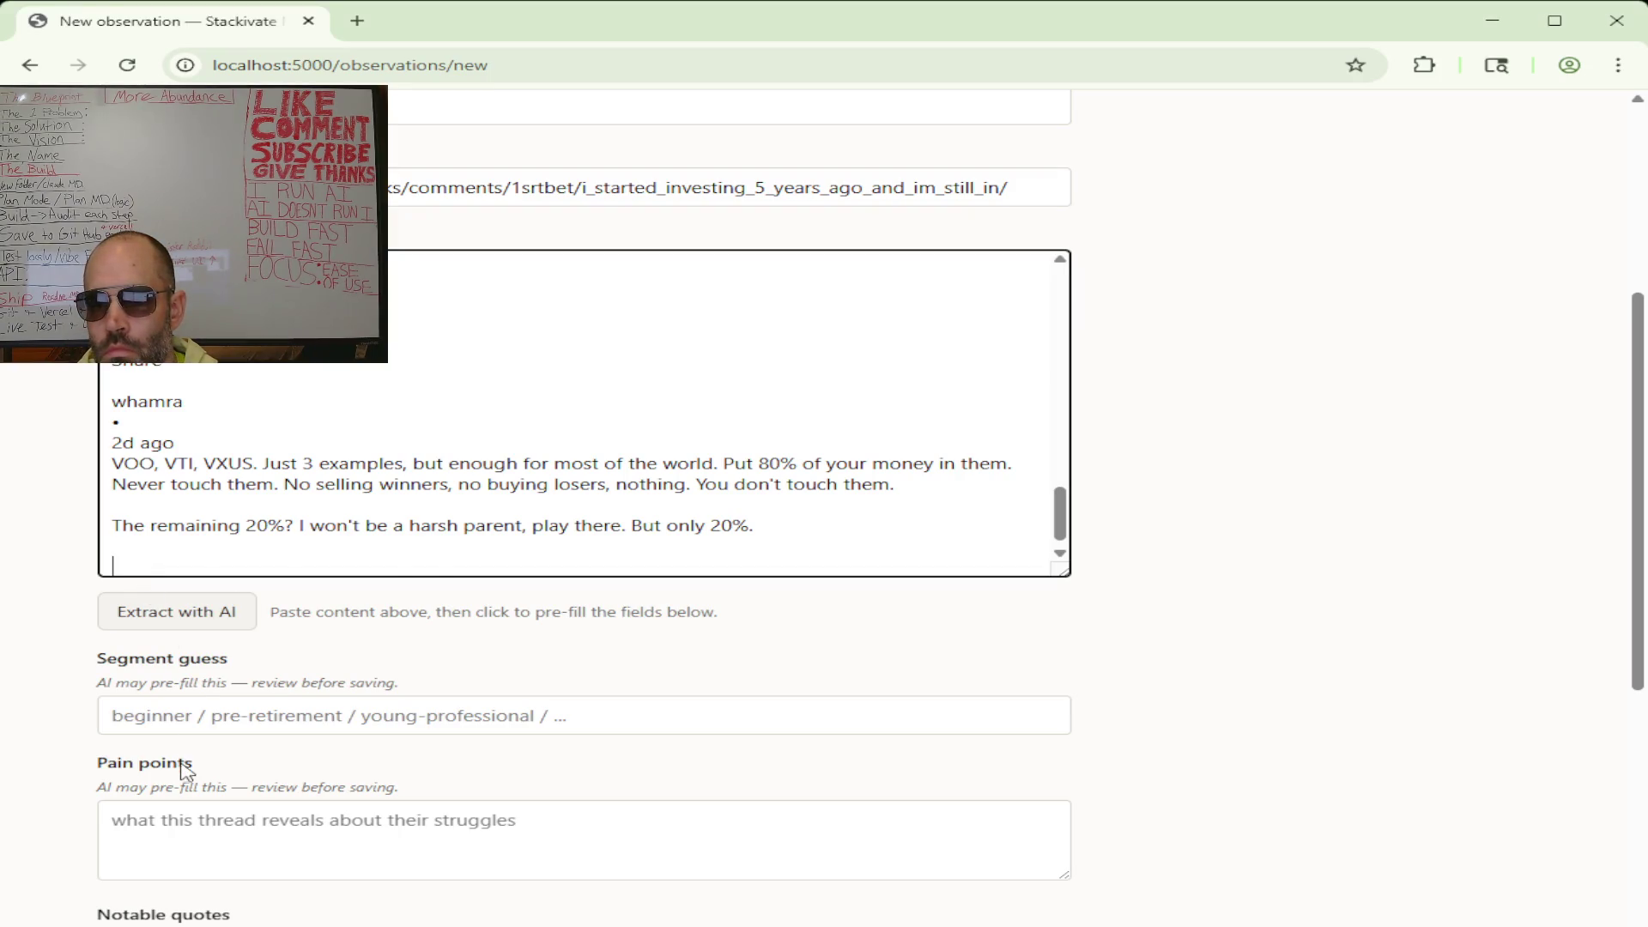
pyautogui.hotkey('ctrl', 'v')
pyautogui.press('Return')
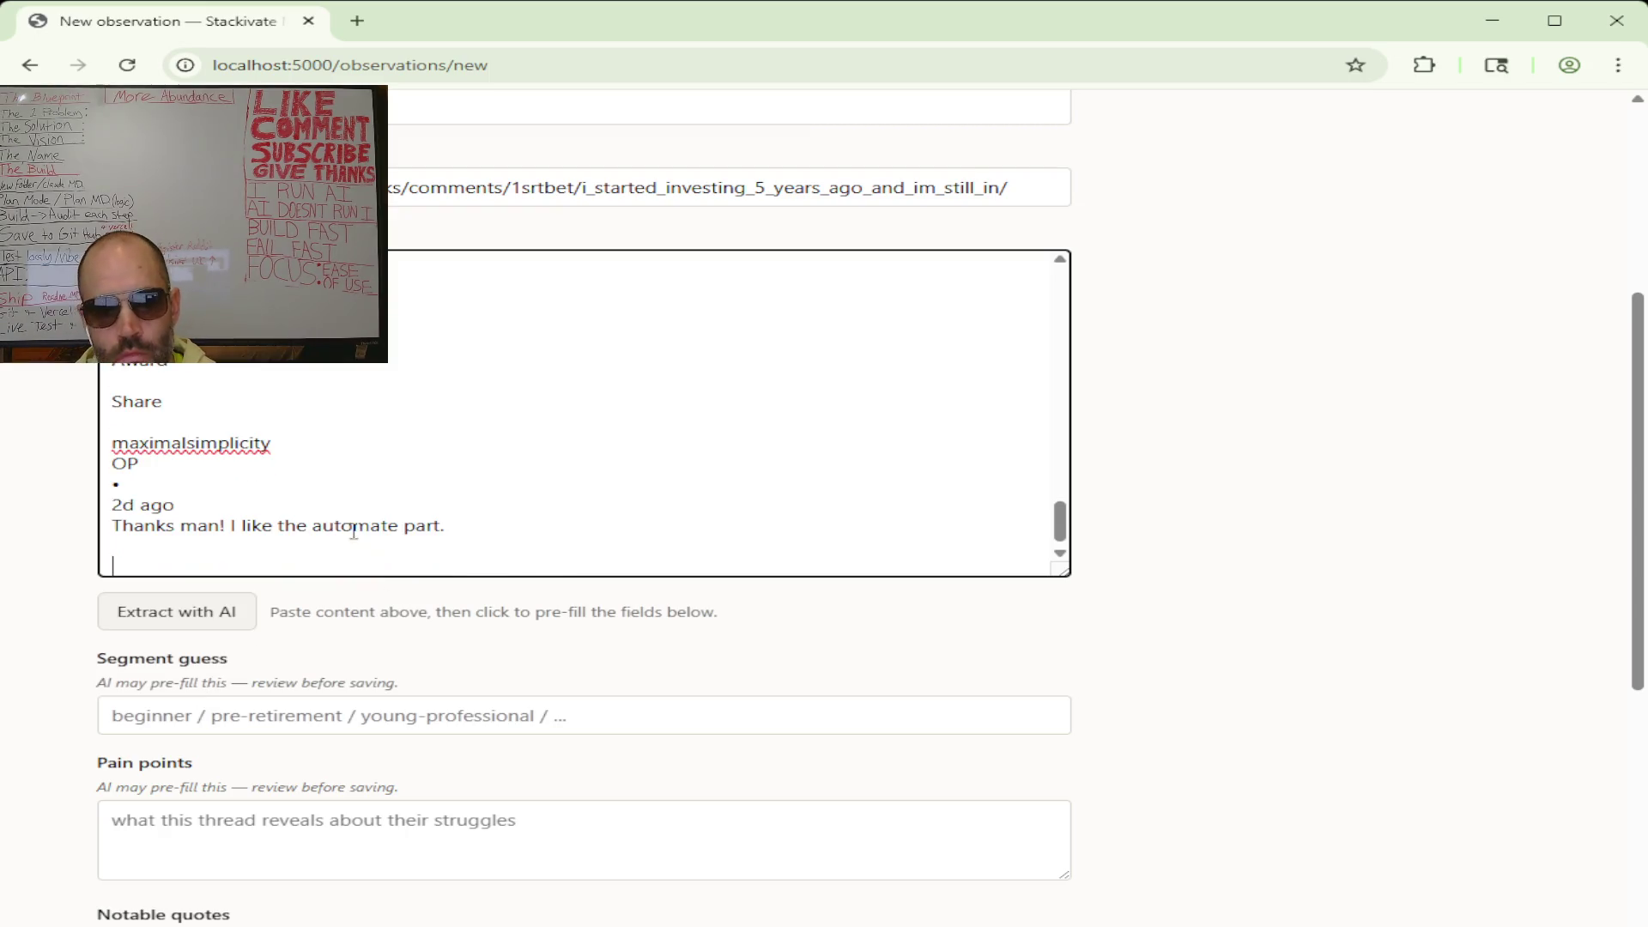
pyautogui.hotkey('alt', 'Tab')
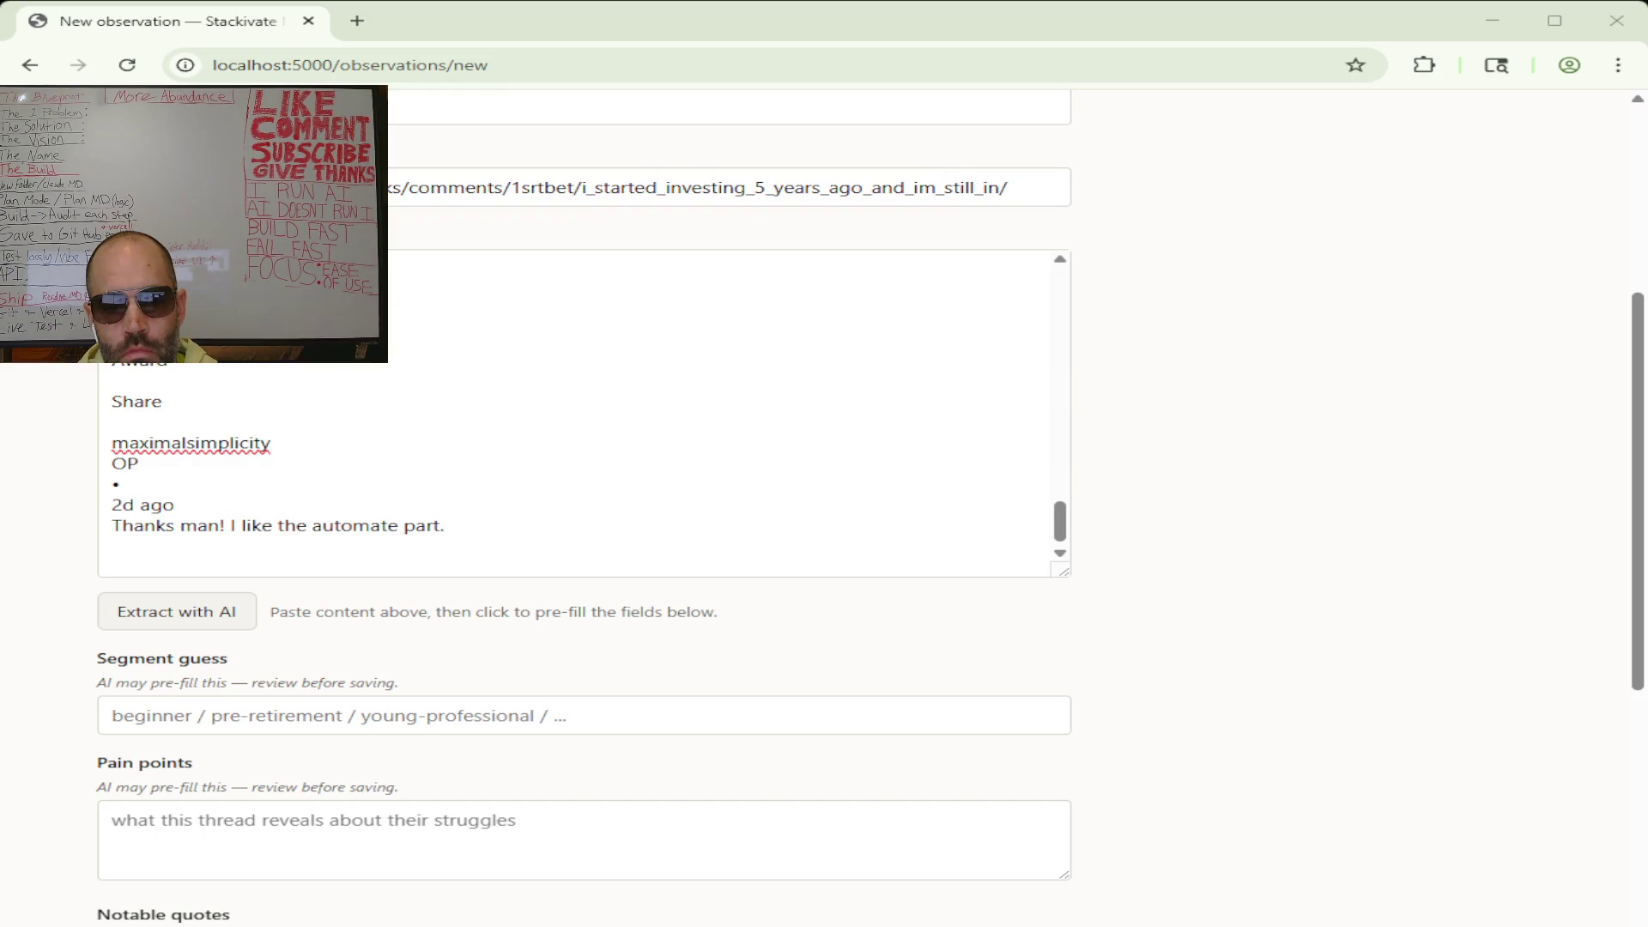
pyautogui.click(140, 569)
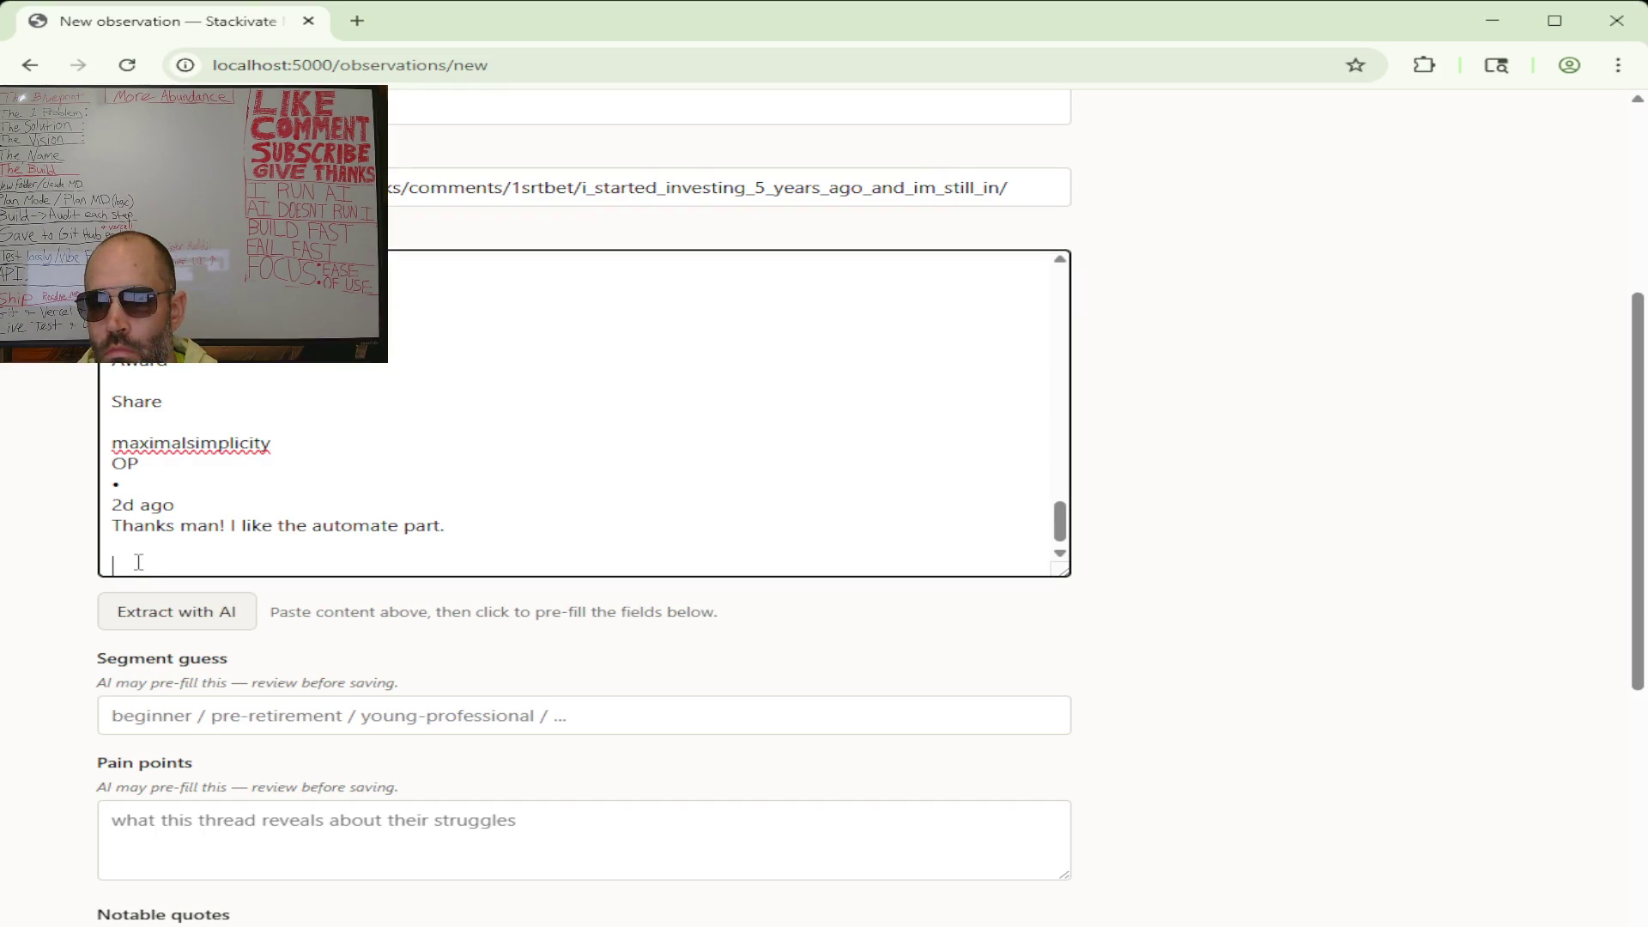
pyautogui.hotkey('ctrl', 'v')
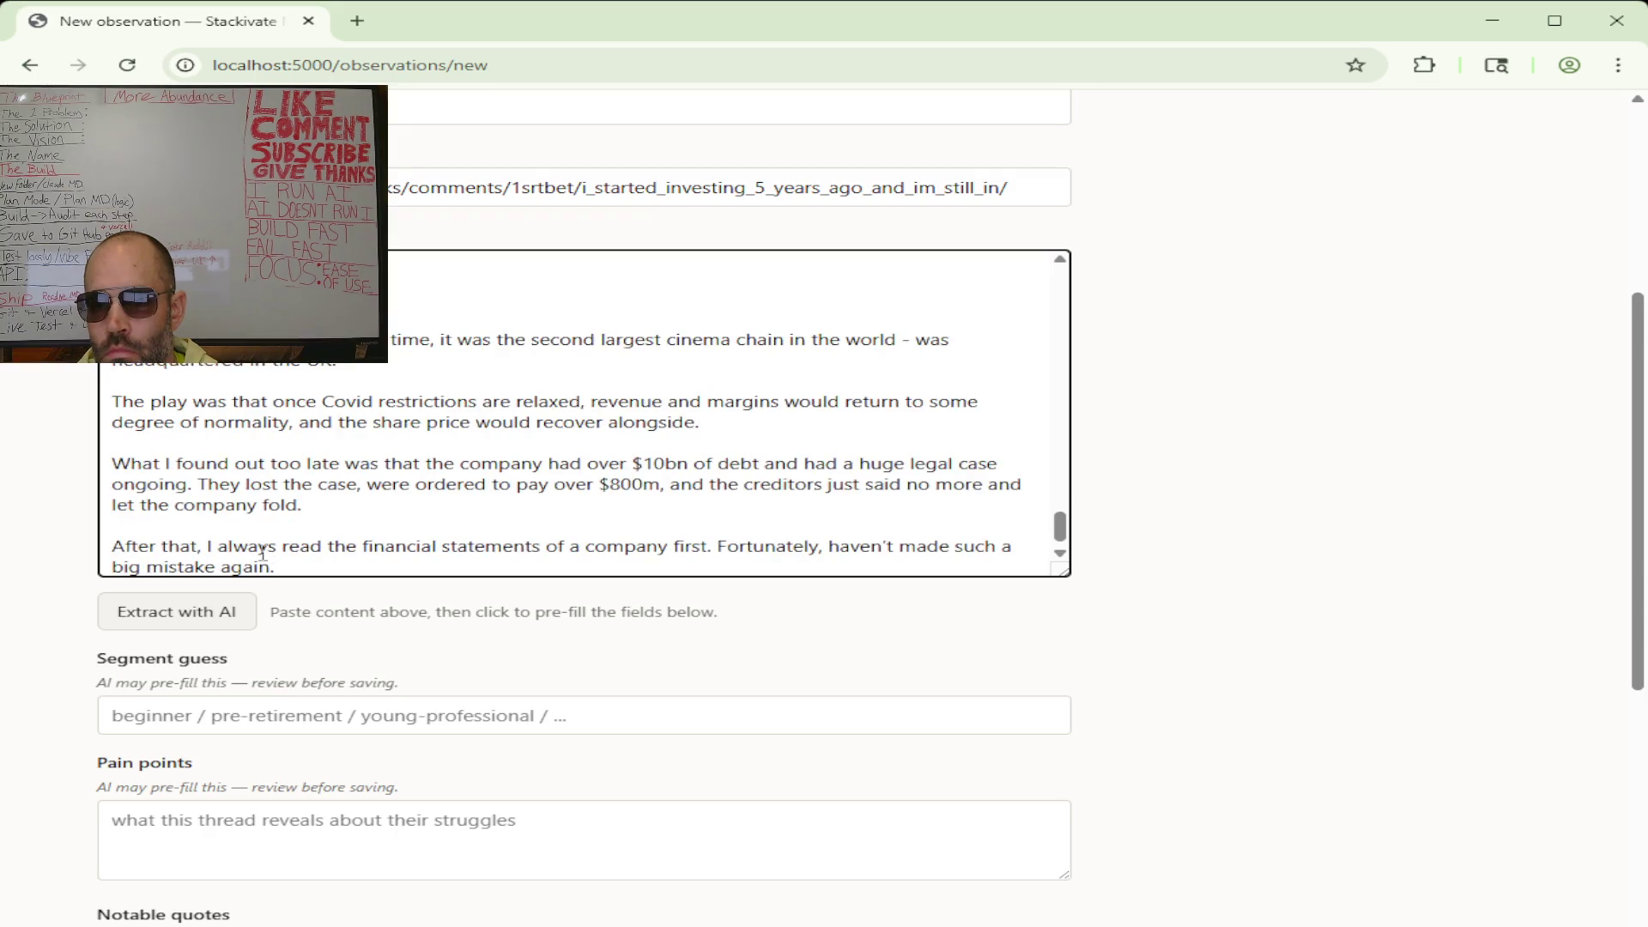
pyautogui.press('Return')
pyautogui.press('Return')
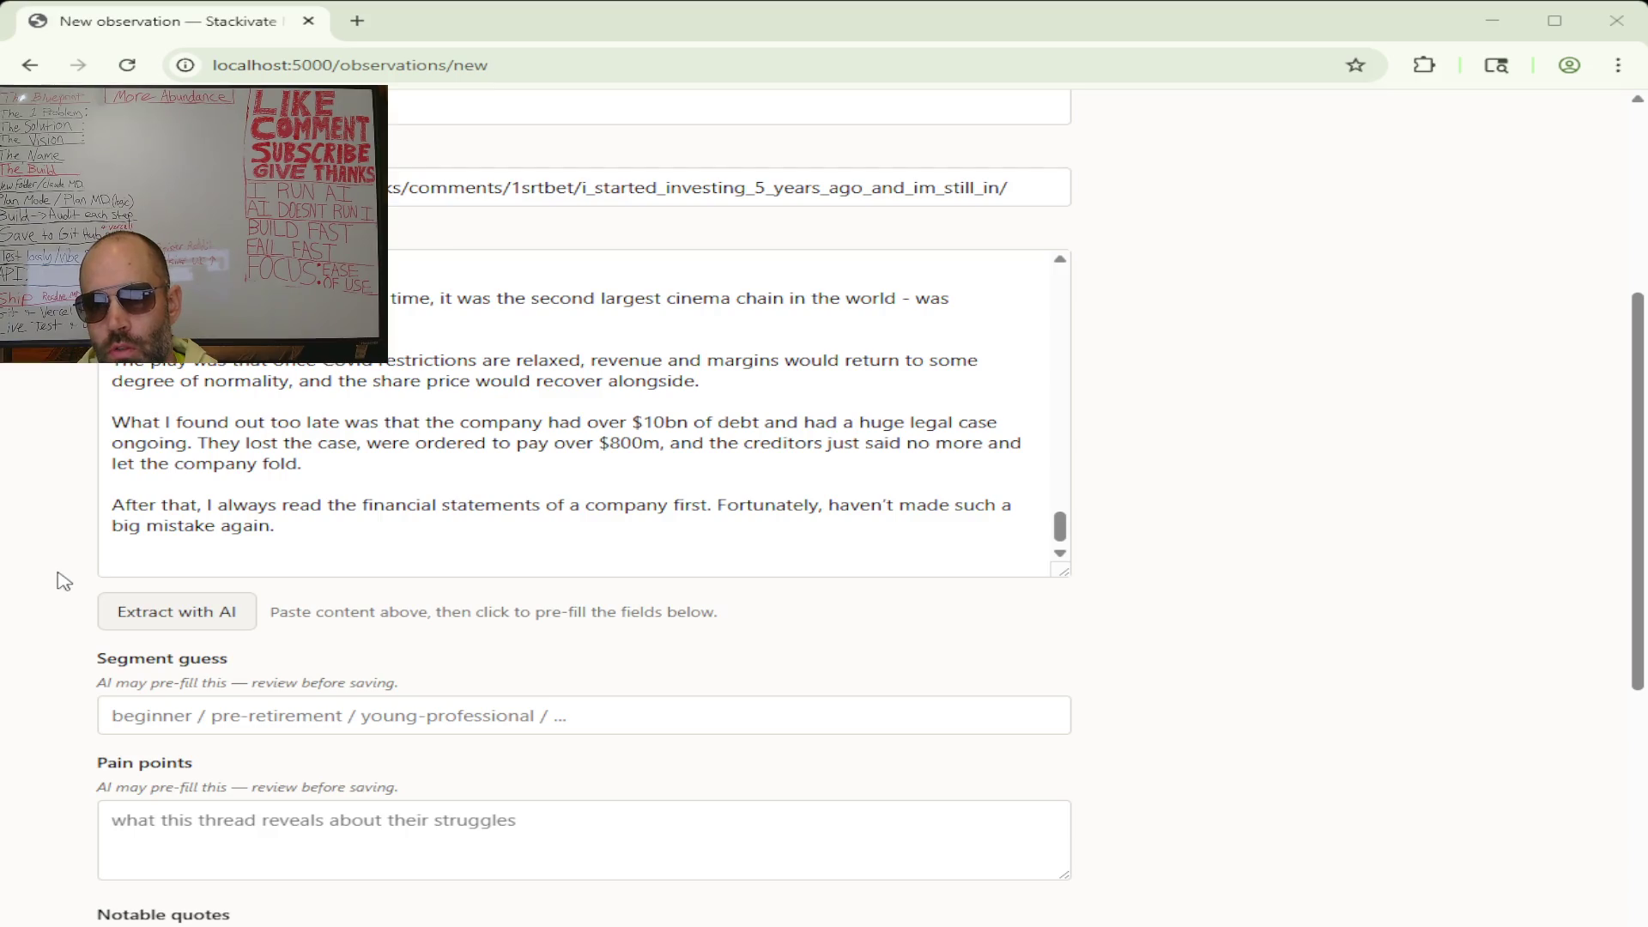
pyautogui.click(210, 618)
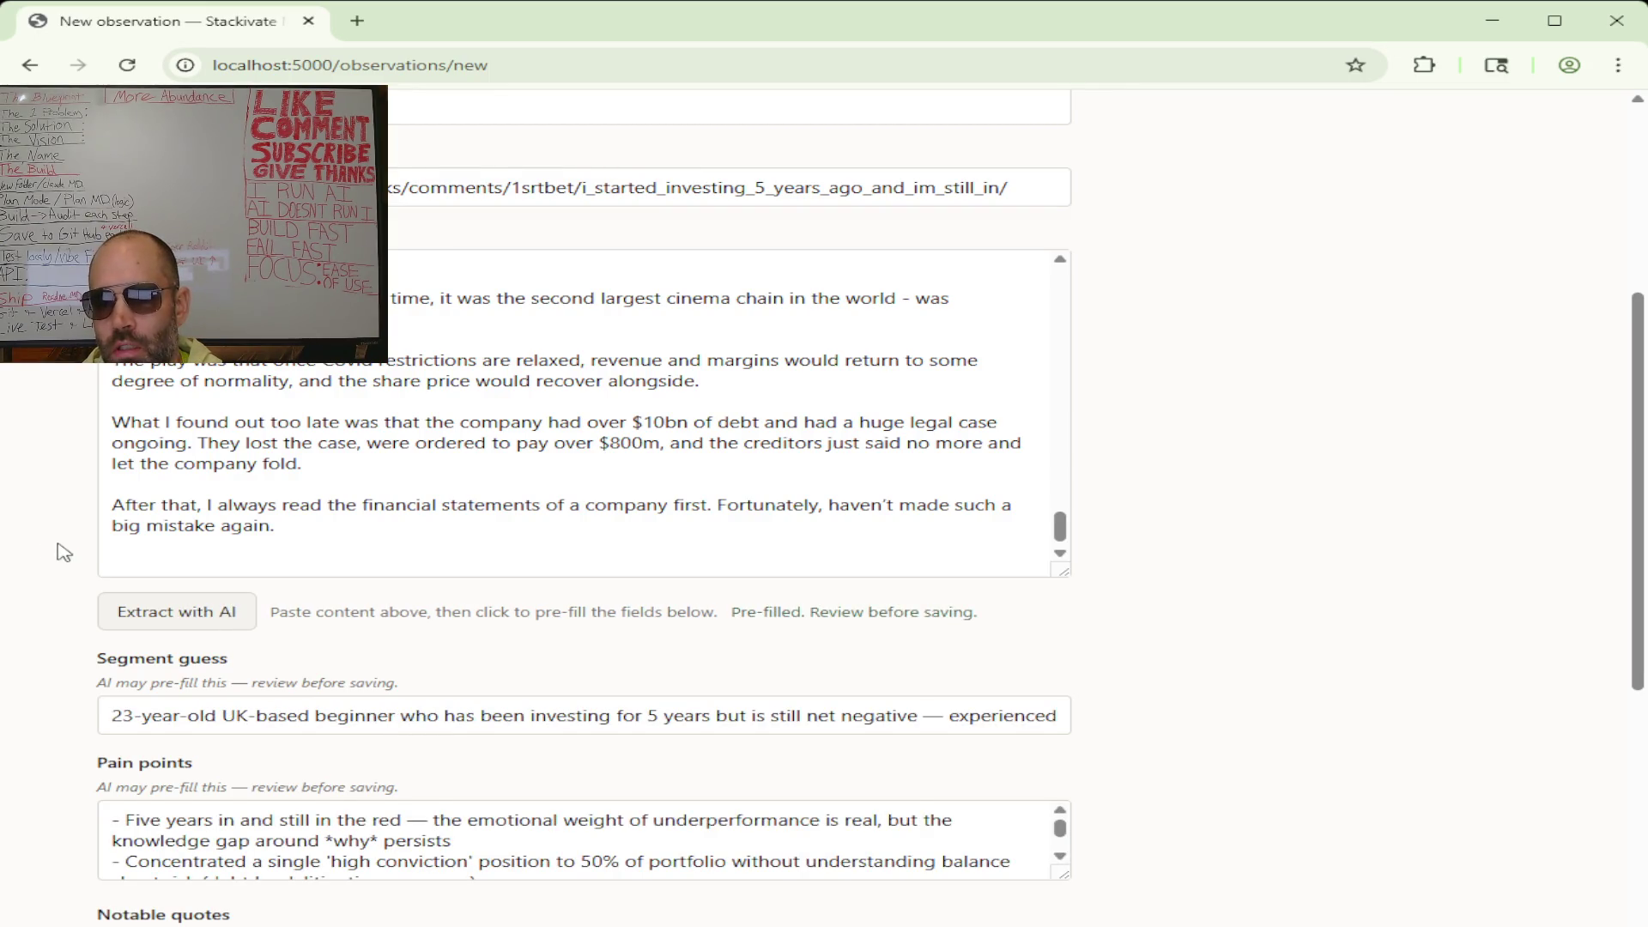
# - Copy the AI-pre-filled observation as markdown from the bottom of the form
pyautogui.scroll(-7, 59, 552)
pyautogui.click(248, 897)
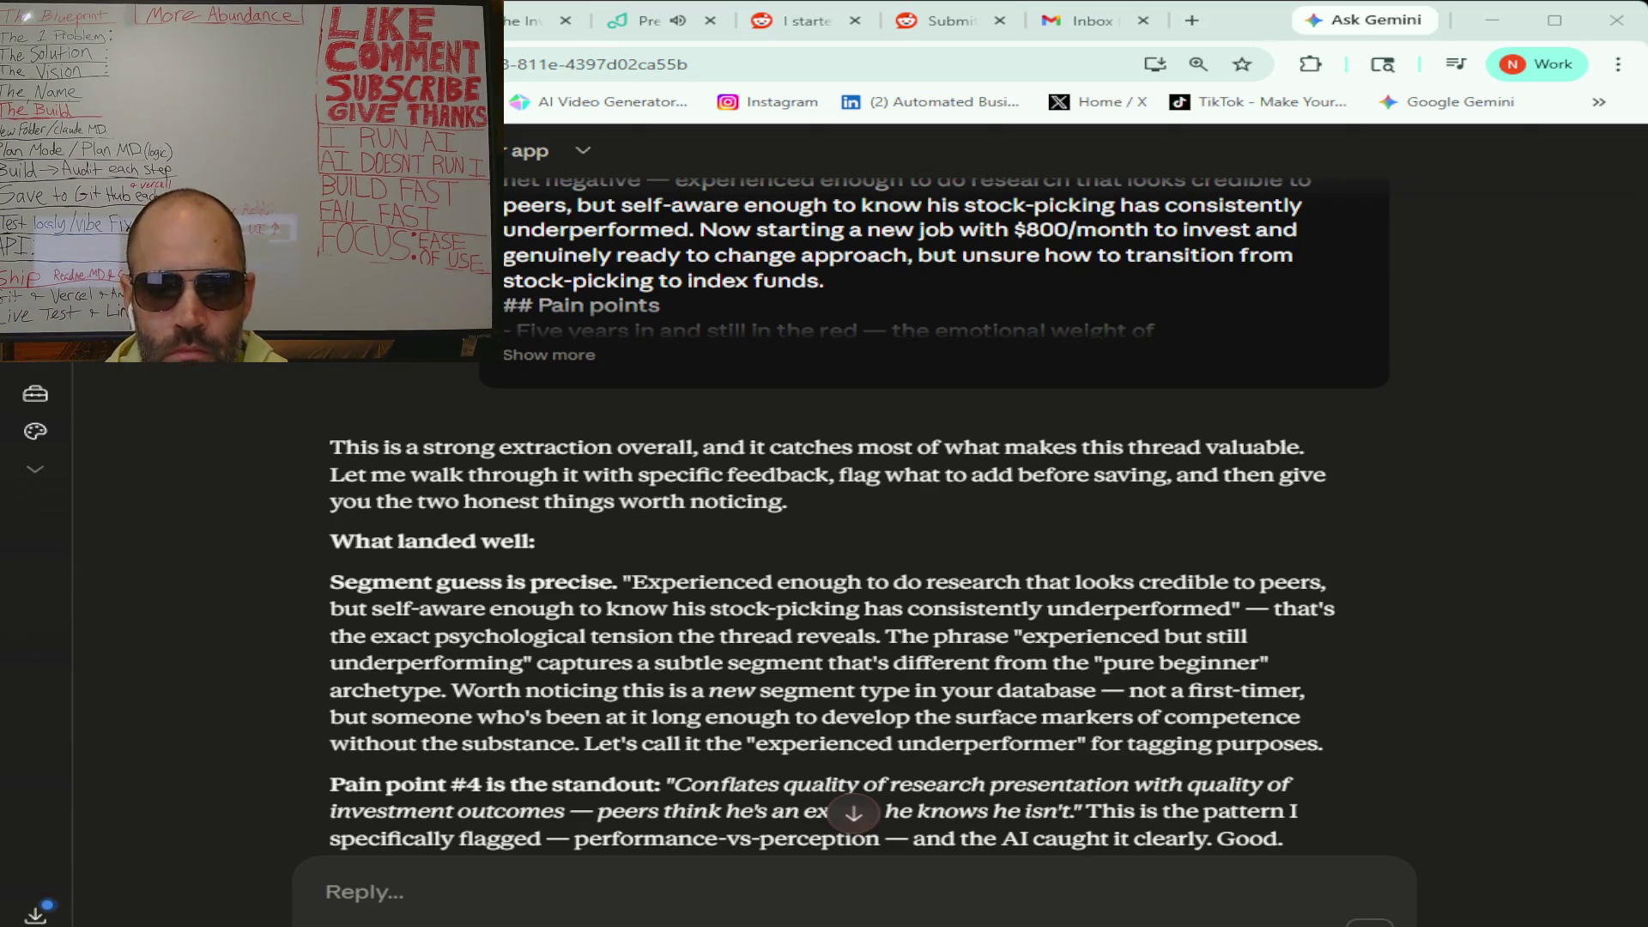
# - Scroll through Claude's review to the hook ratings and three missing tags
pyautogui.scroll(-3, 828, 515)
pyautogui.scroll(-1, 829, 515)
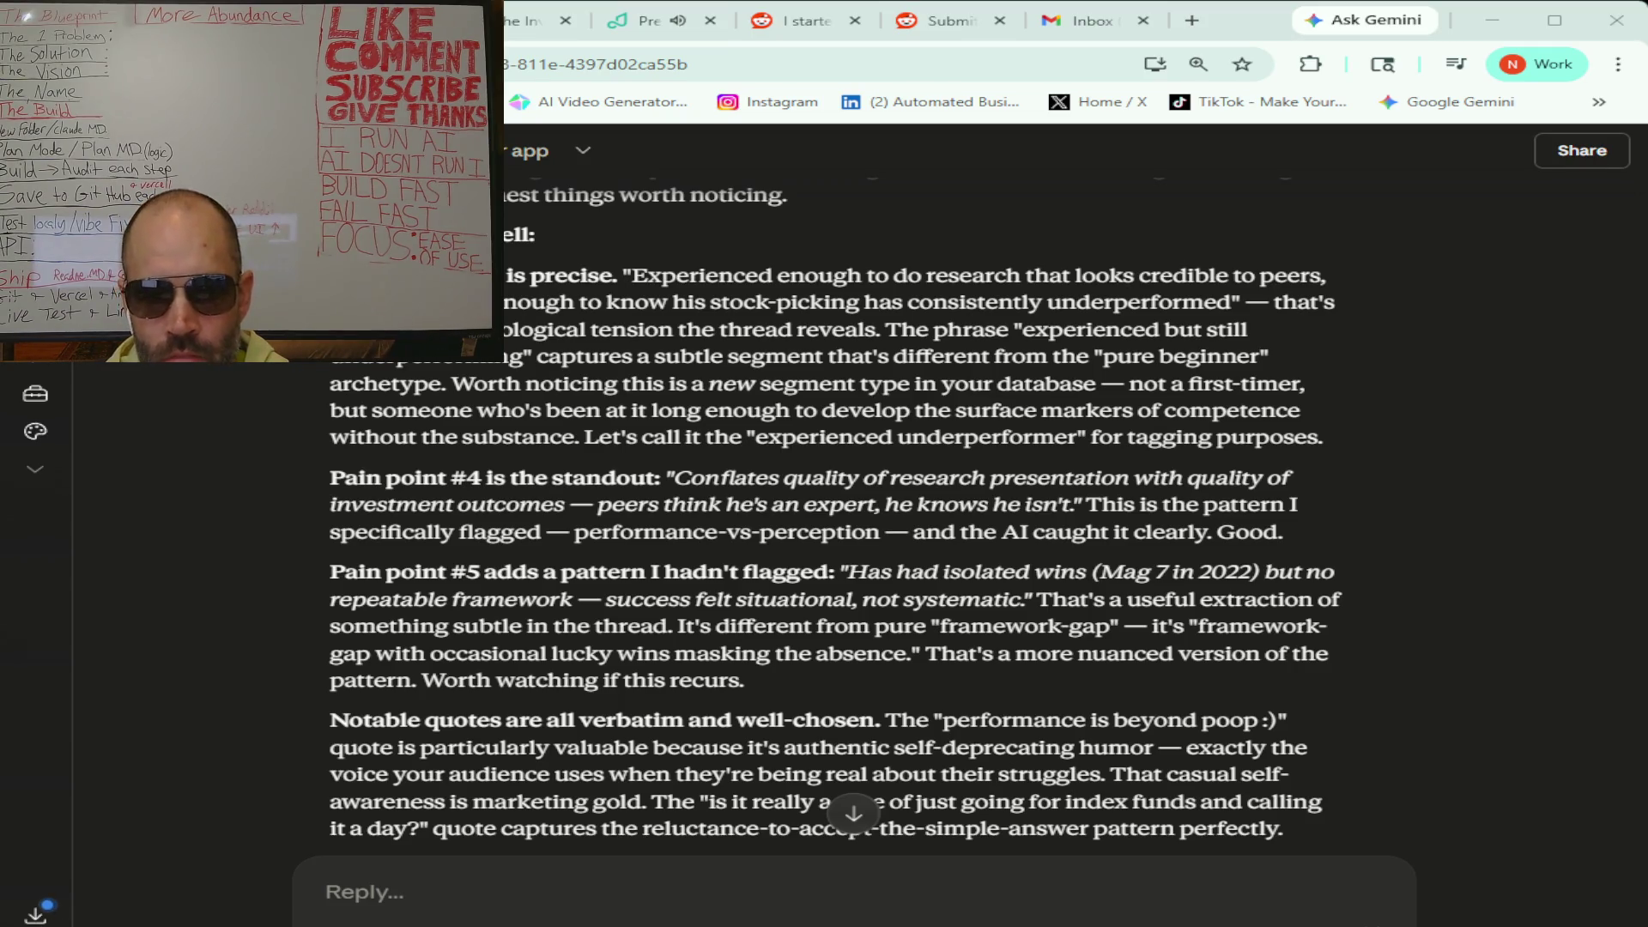
pyautogui.scroll(-1, 832, 515)
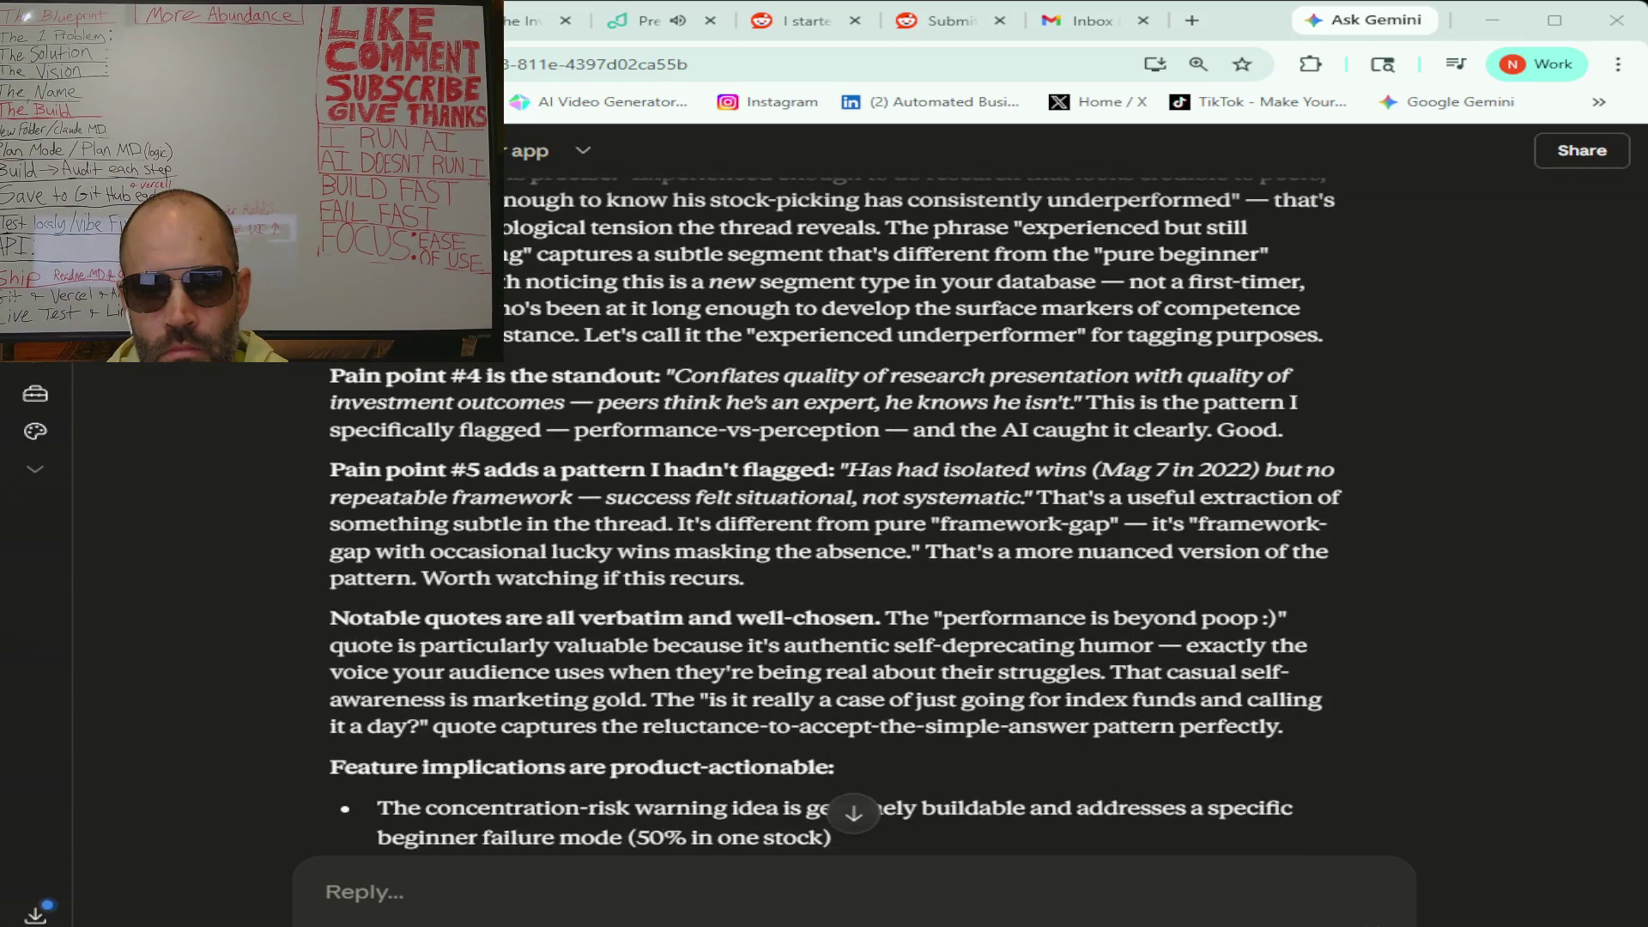
pyautogui.scroll(-1, 833, 515)
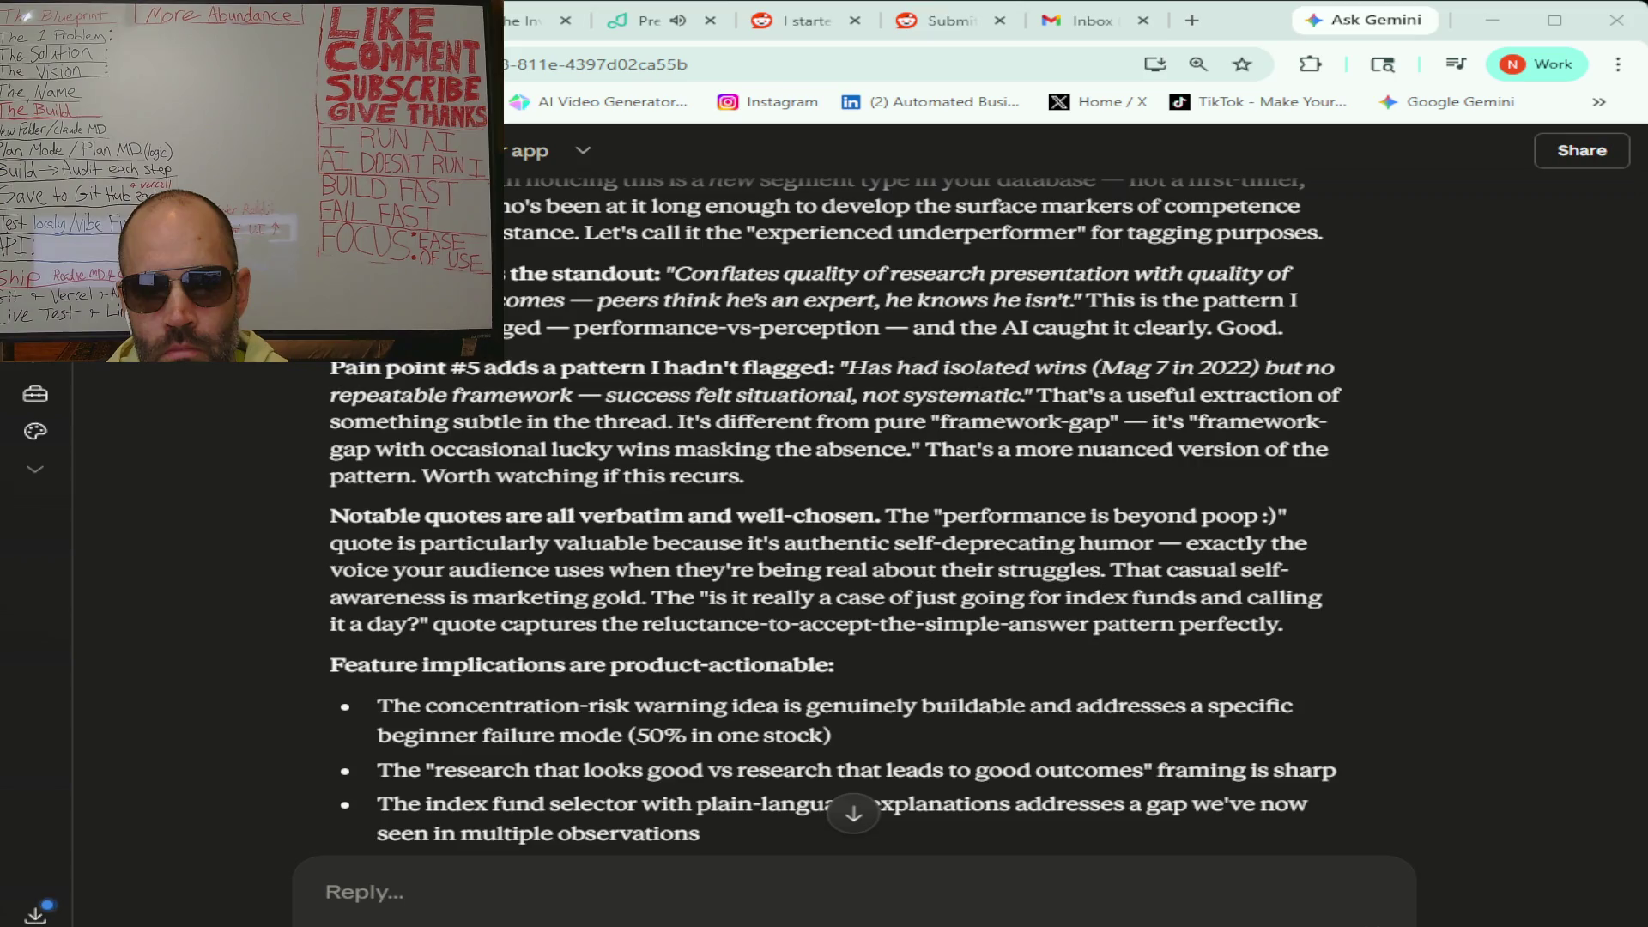
pyautogui.scroll(-1, 833, 515)
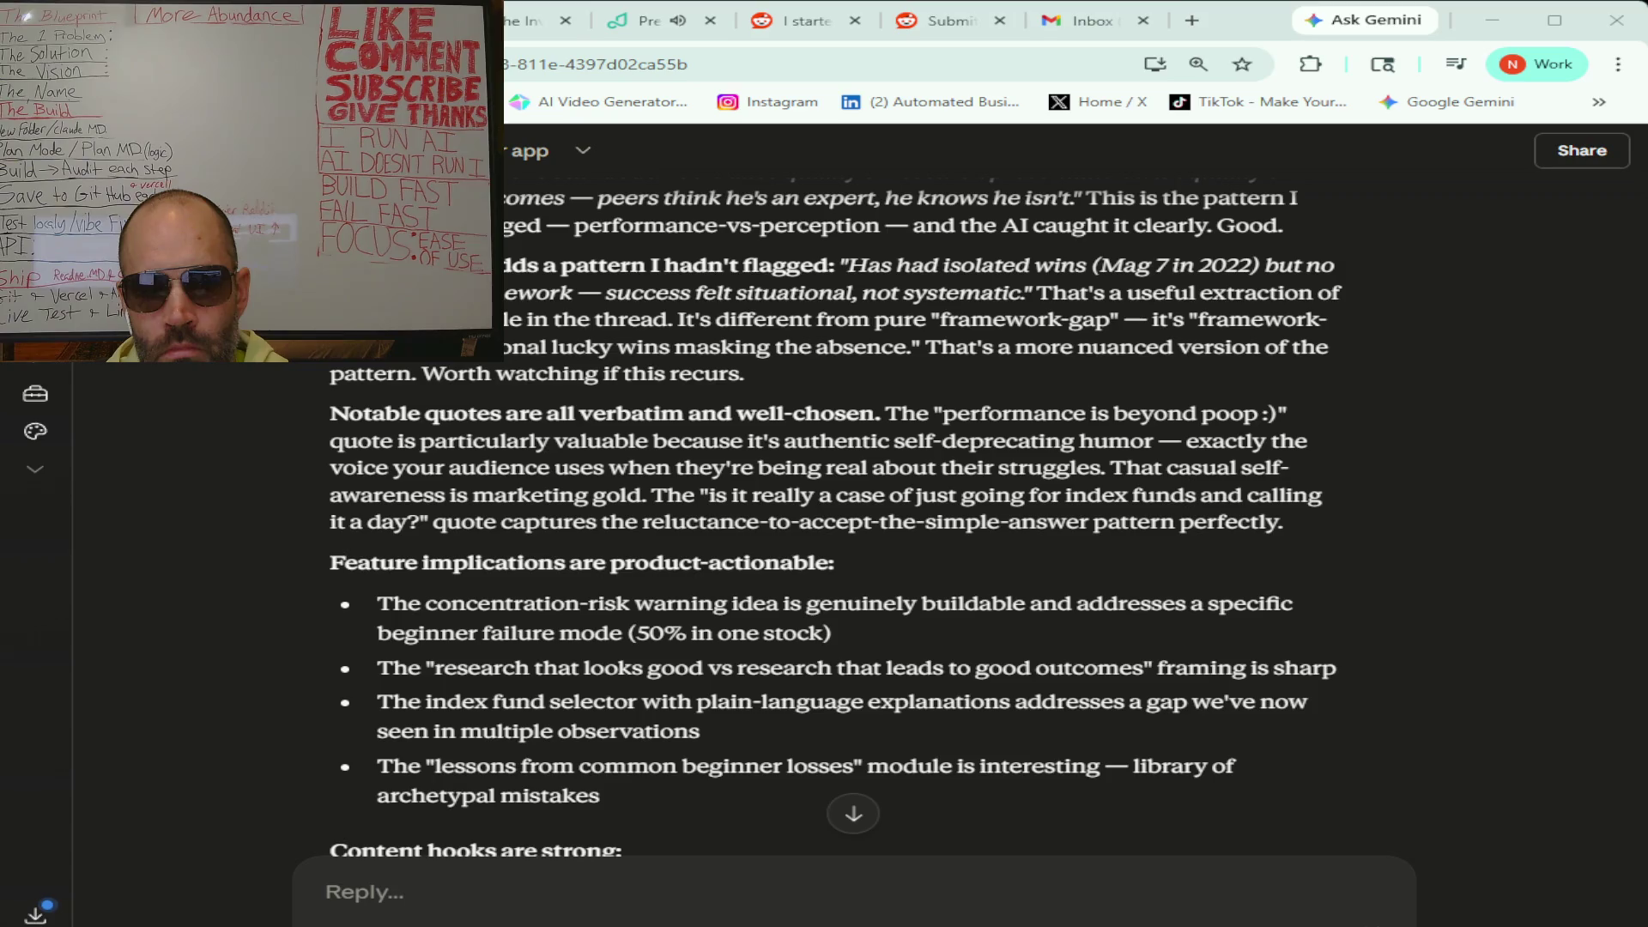
pyautogui.scroll(-3, 832, 515)
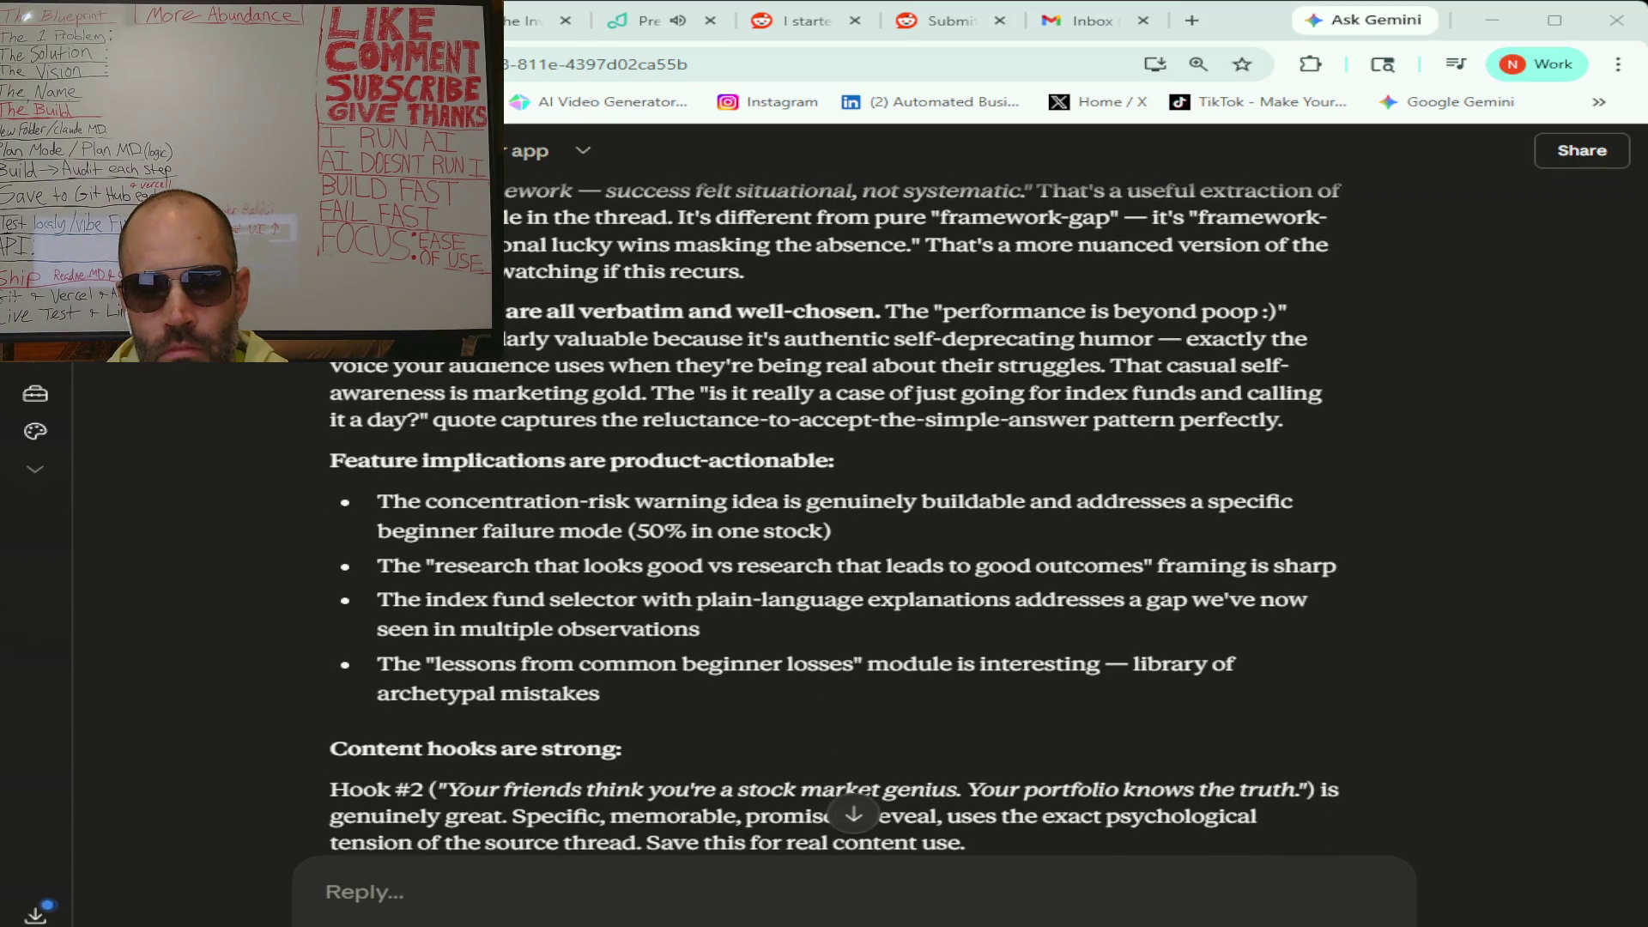
pyautogui.scroll(-2, 832, 515)
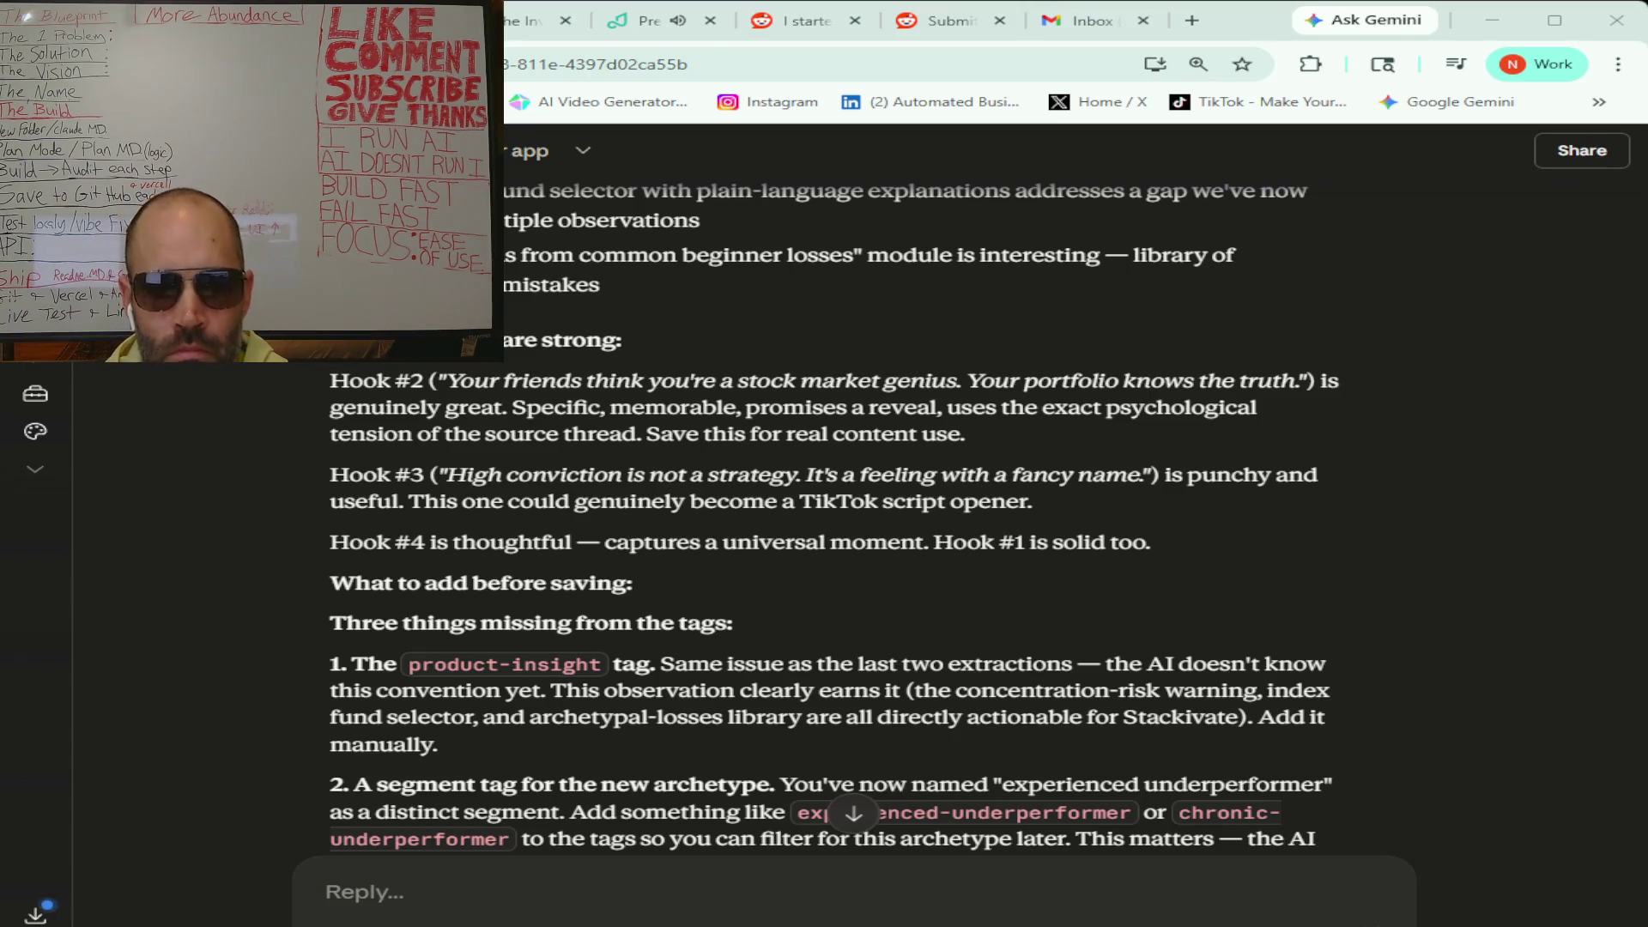
pyautogui.scroll(-1, 833, 515)
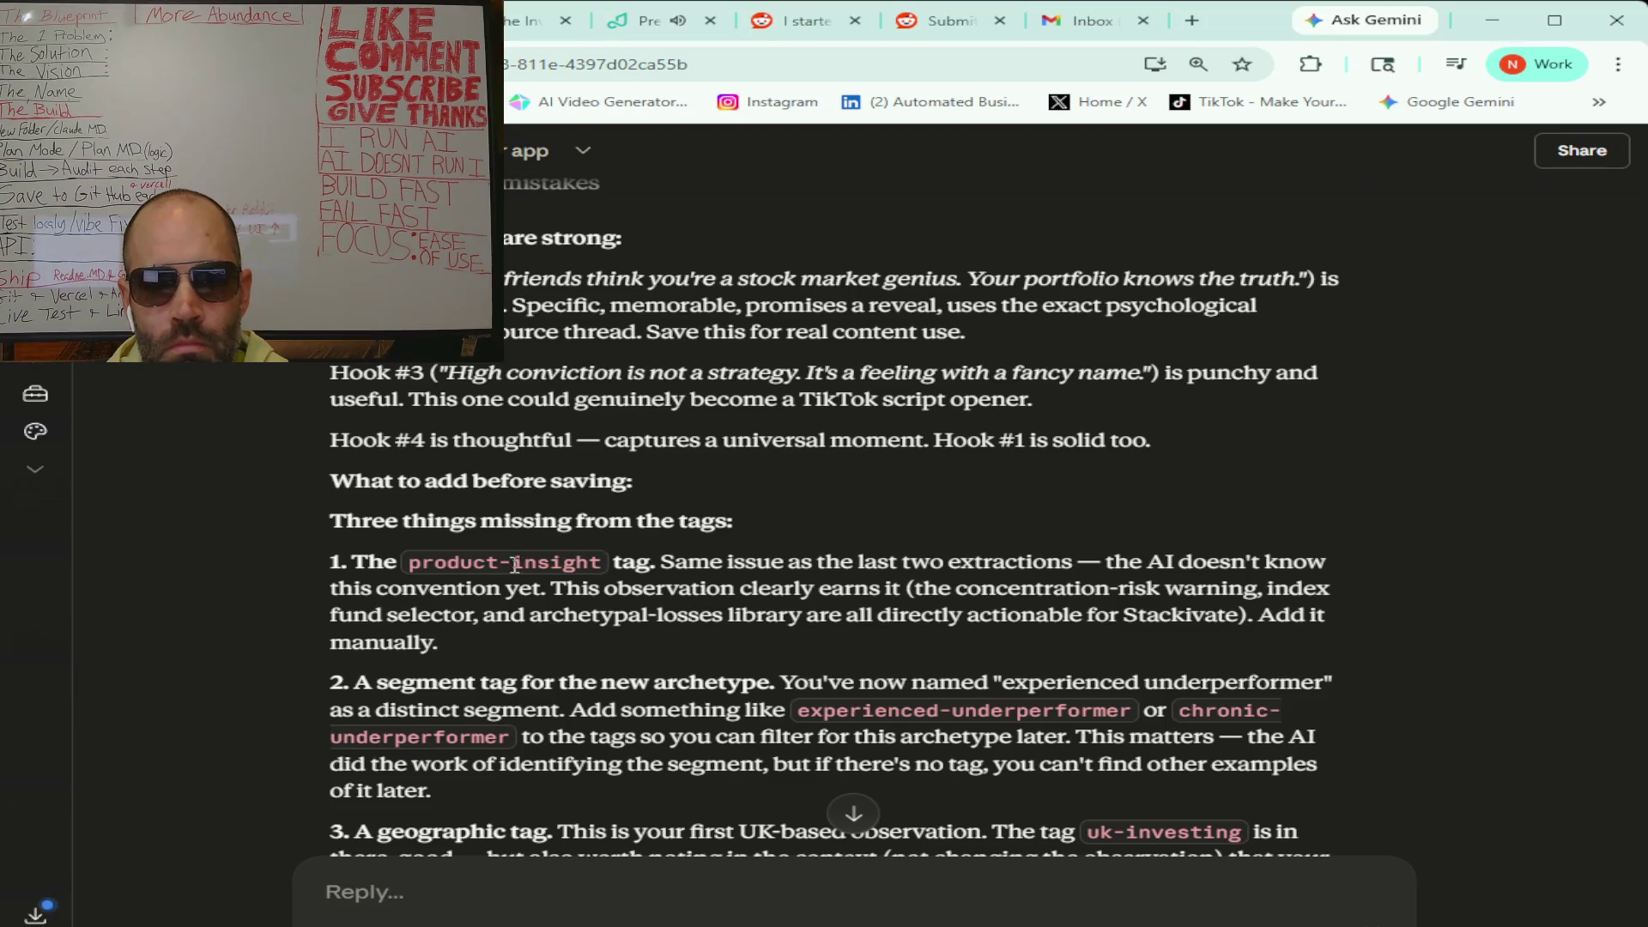
# - Select the product-insight tag, then copy the experienced-underperformer tag from Claude's review
pyautogui.doubleClick(549, 564)
pyautogui.moveTo(435, 566)
pyautogui.mouseDown()
pyautogui.moveTo(413, 566)
pyautogui.moveTo(436, 566)
pyautogui.mouseUp()
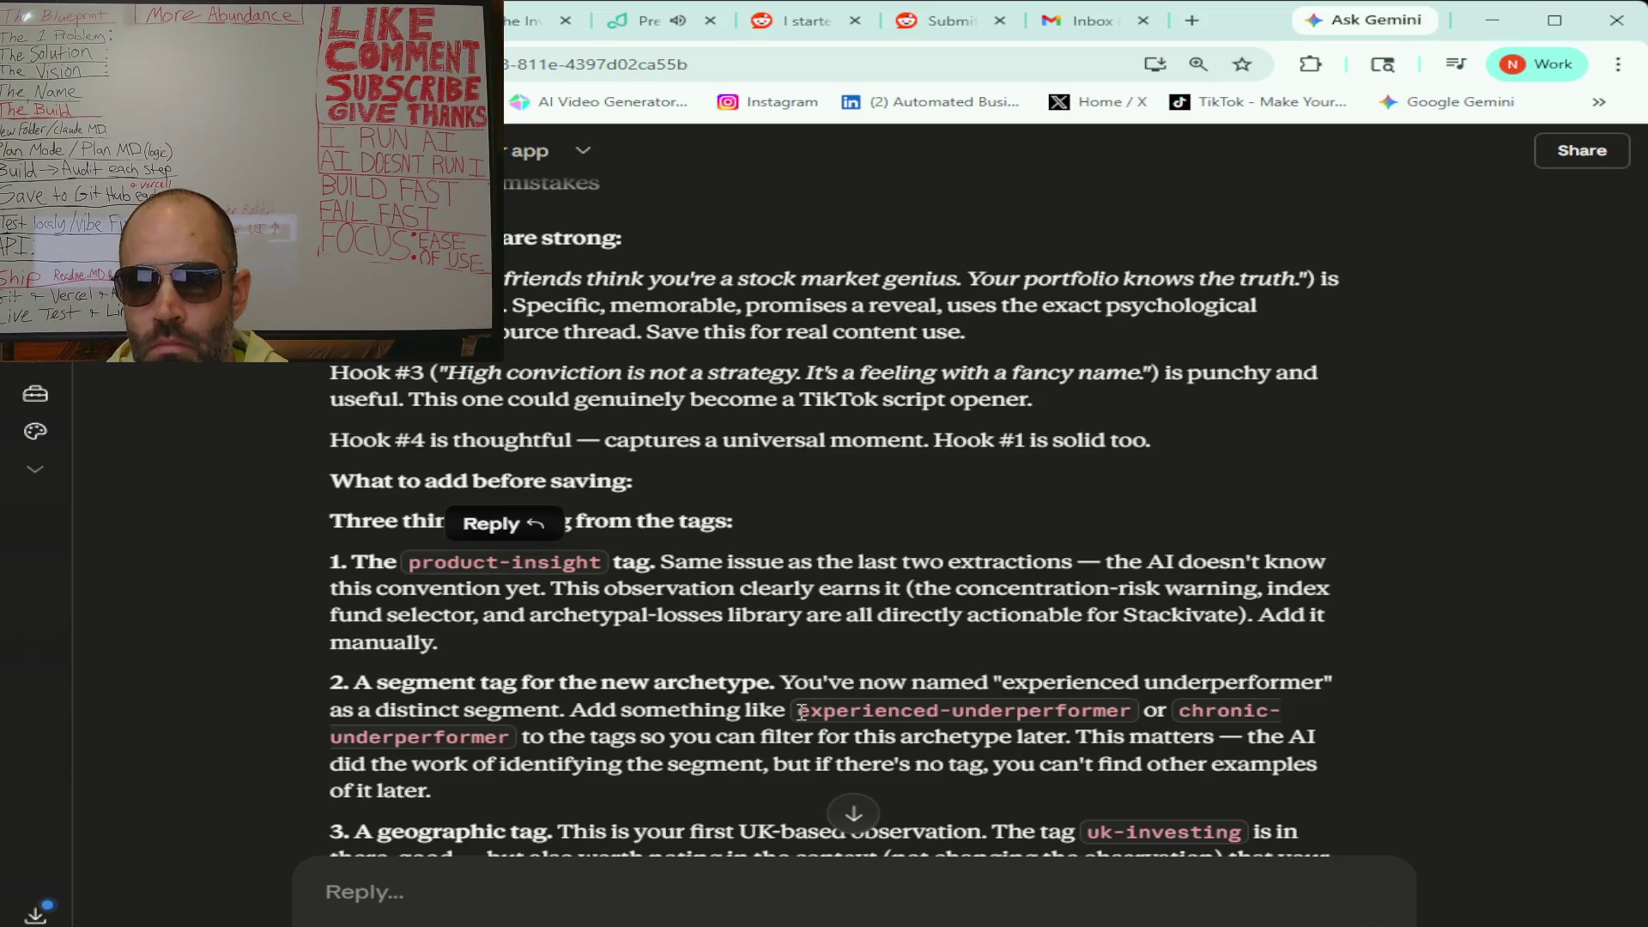
pyautogui.moveTo(801, 711); pyautogui.dragTo(1133, 712)
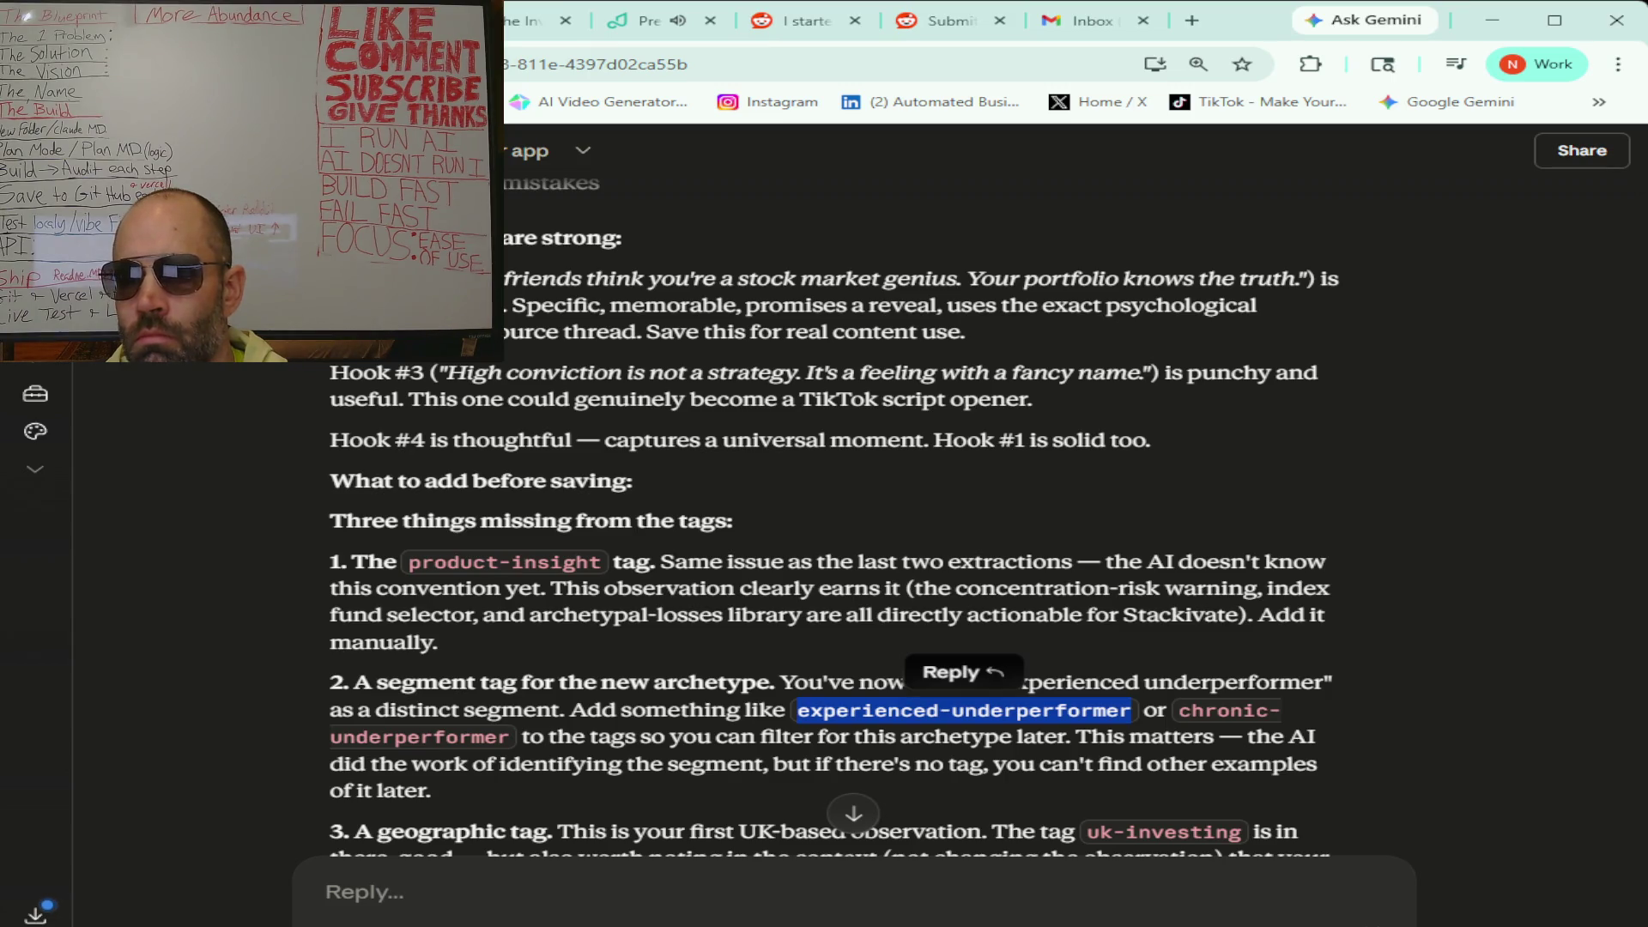
pyautogui.hotkey('alt', 'Tab')
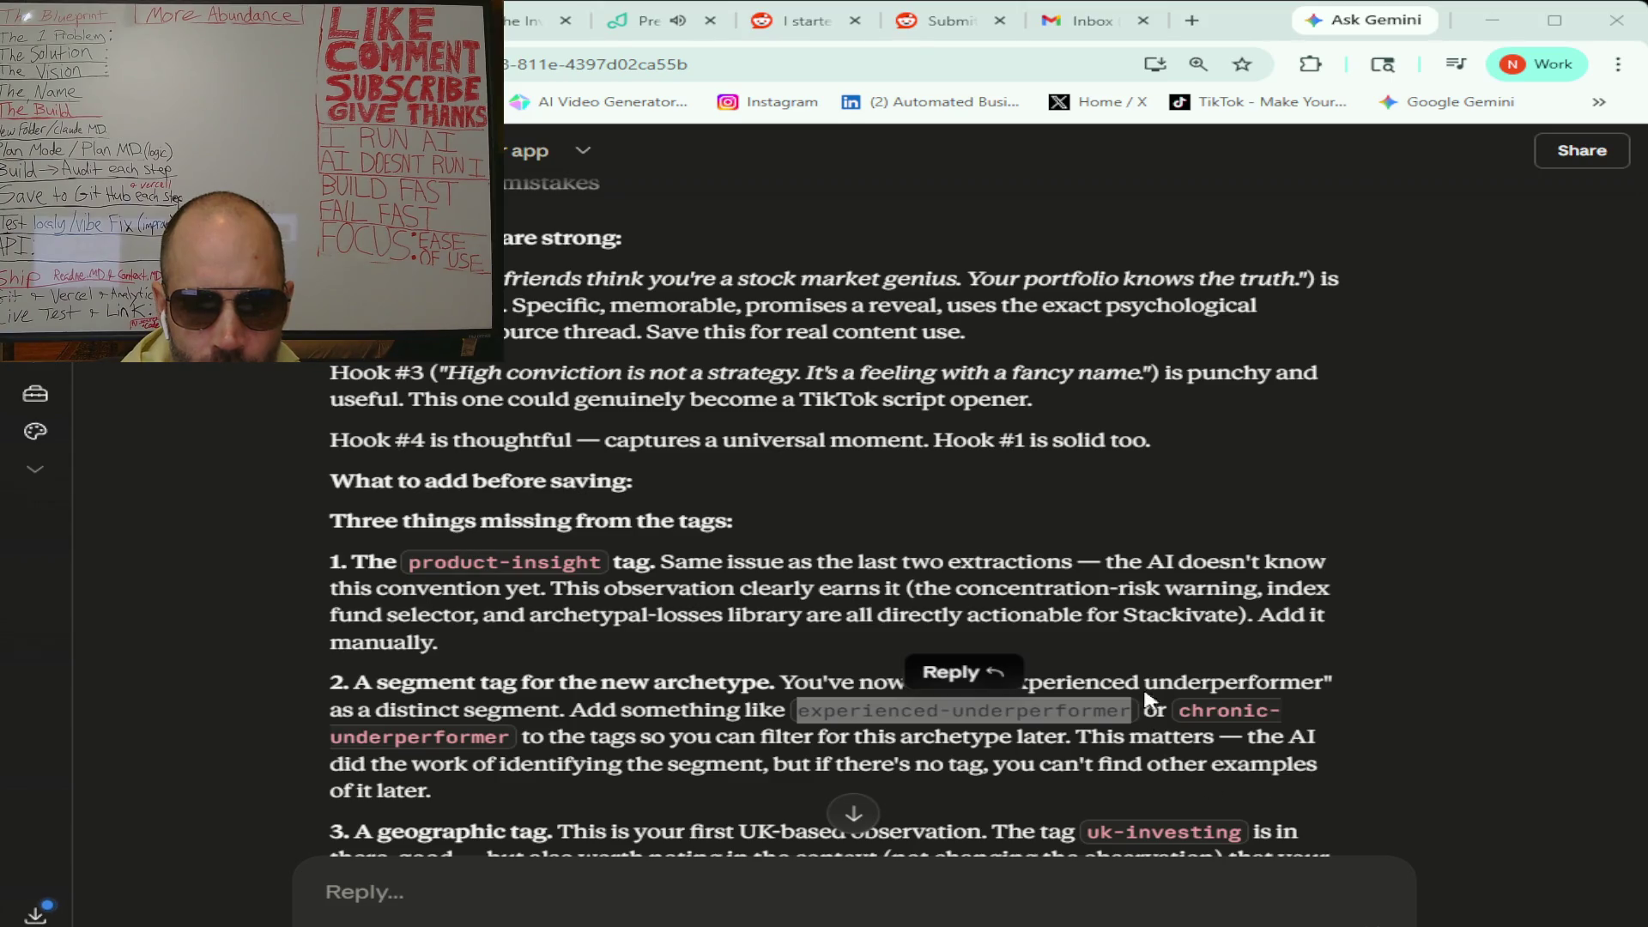
# - Copy the performance-vs-perception tag suggestion from Claude's review
pyautogui.scroll(-3, 1148, 700)
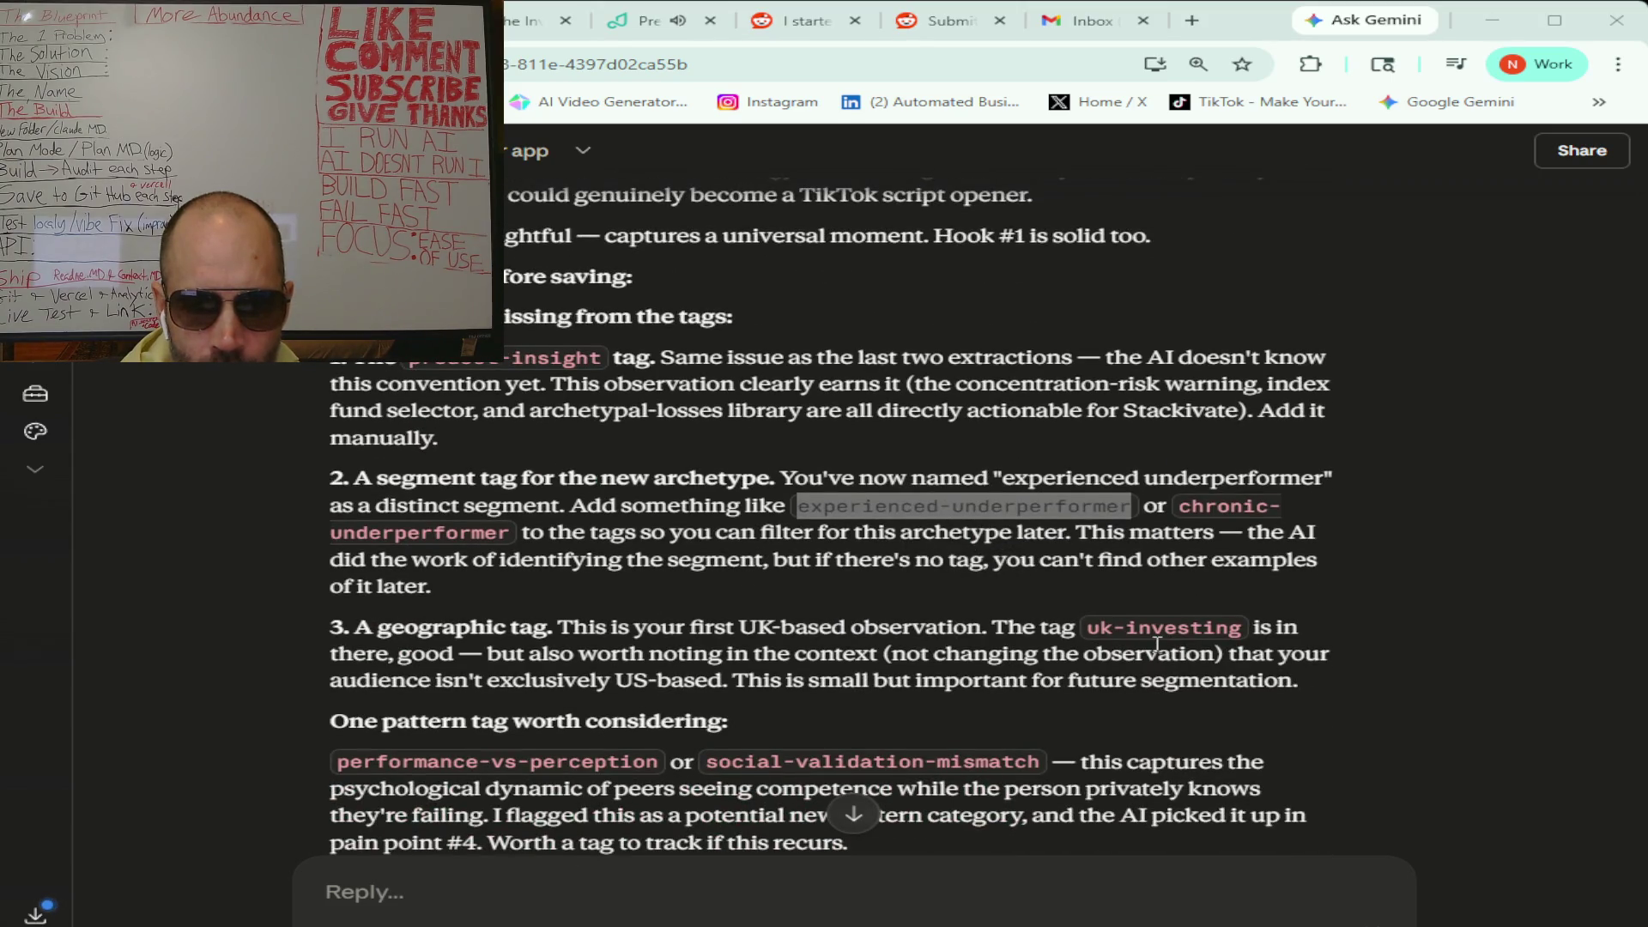
pyautogui.scroll(-1, 1157, 646)
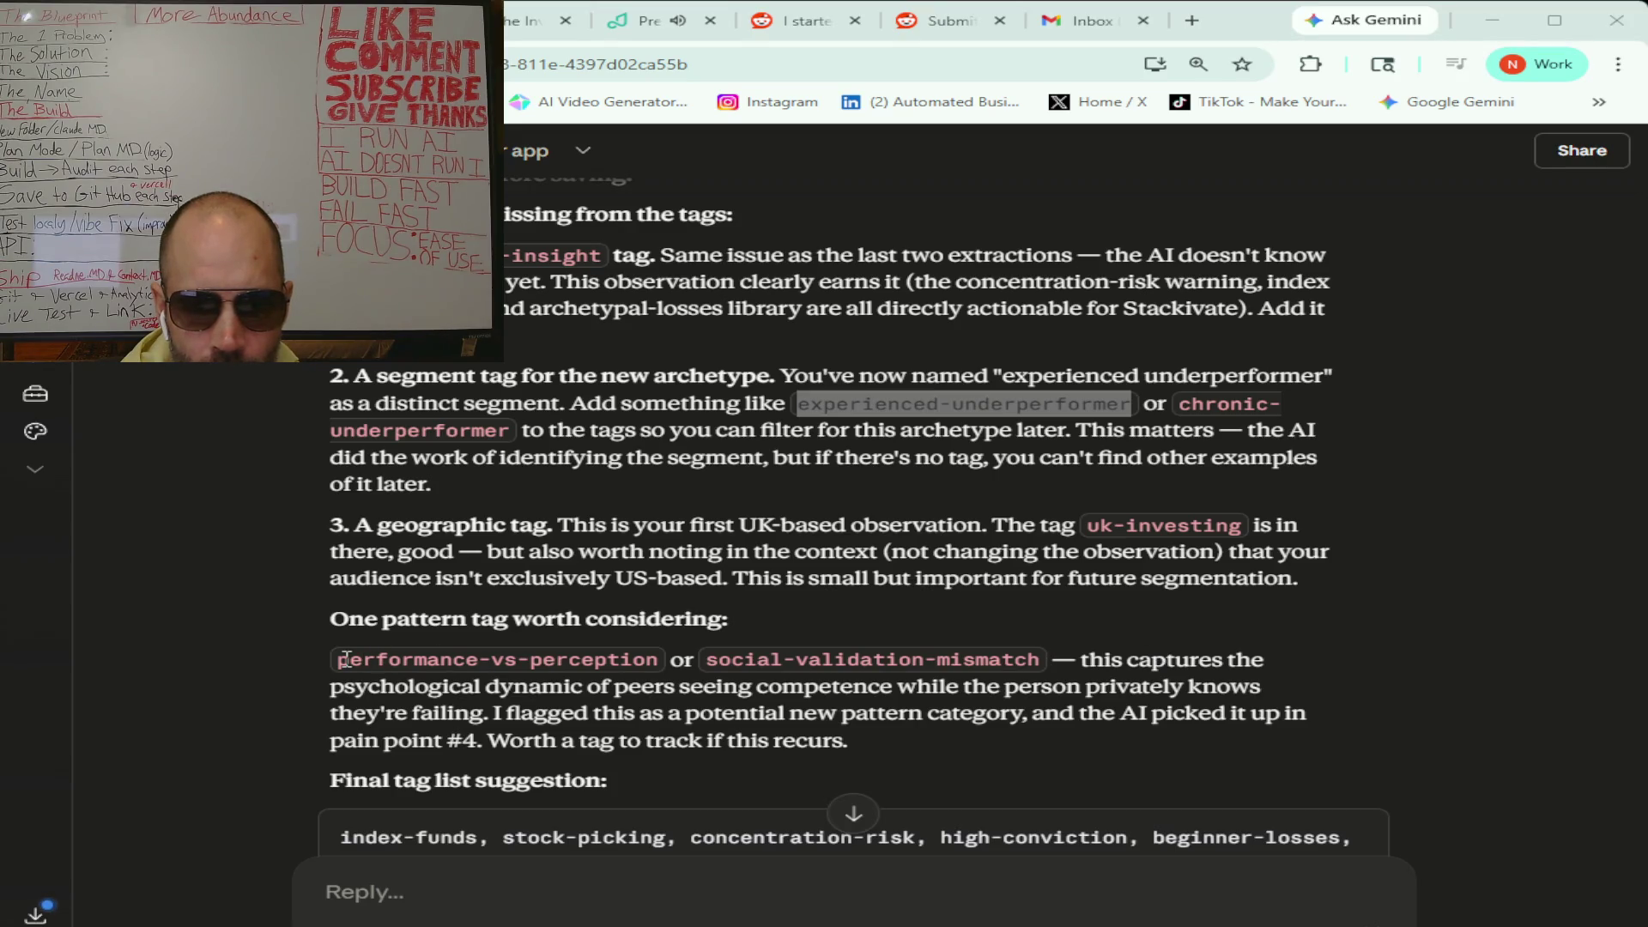
pyautogui.moveTo(340, 659); pyautogui.dragTo(656, 663)
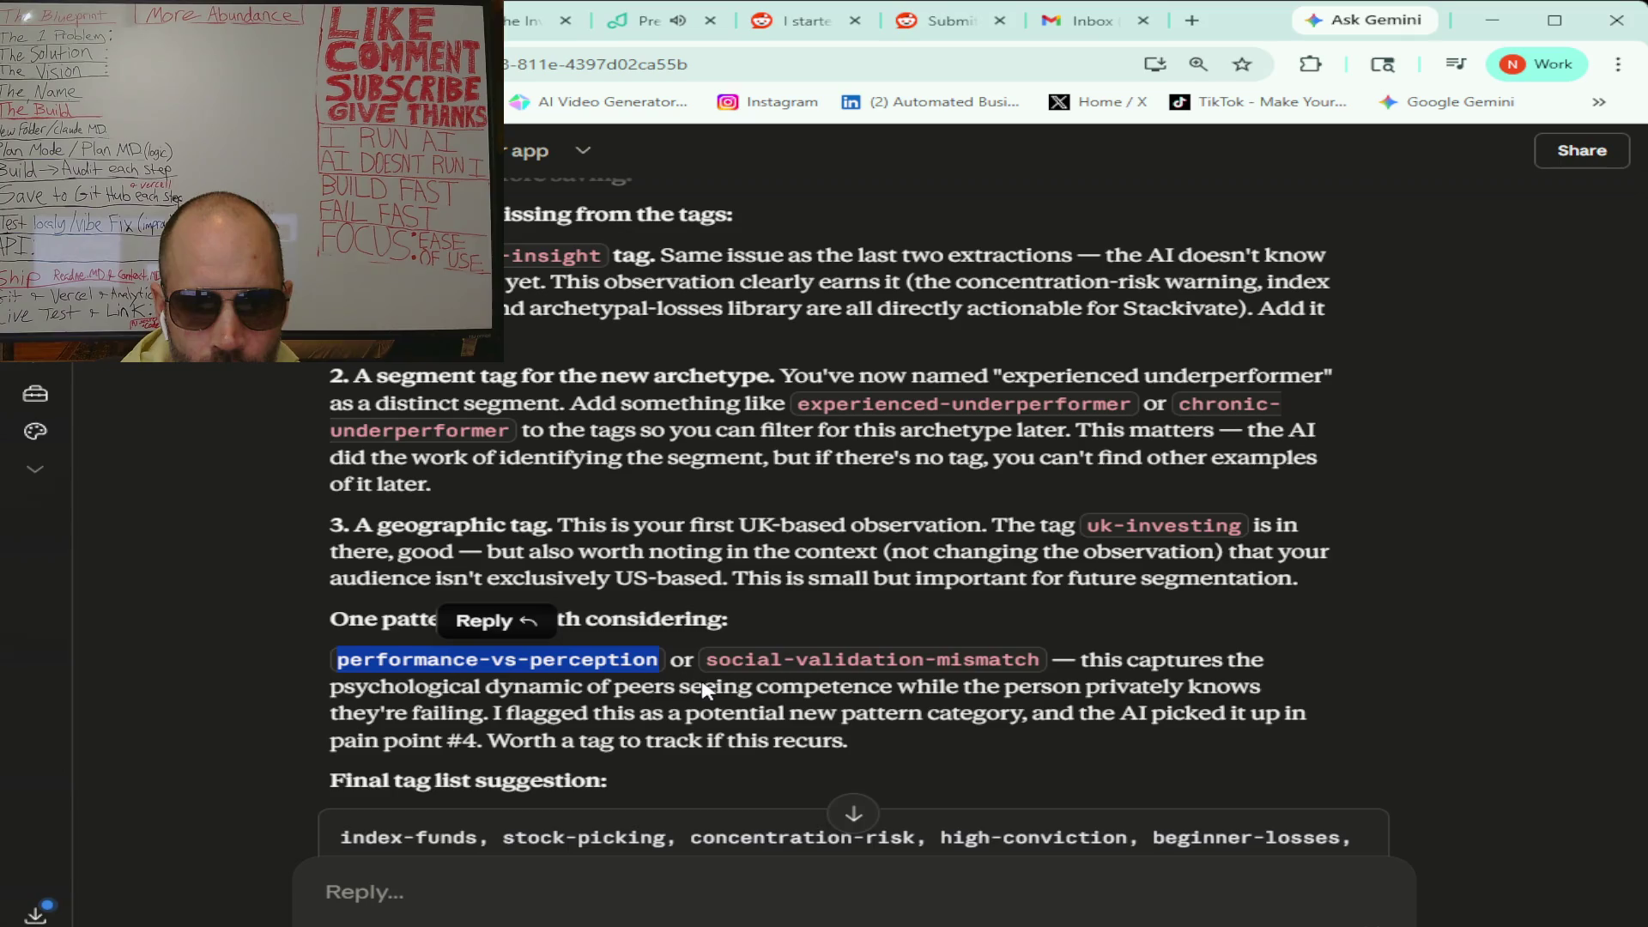
pyautogui.hotkey('alt', 'Tab')
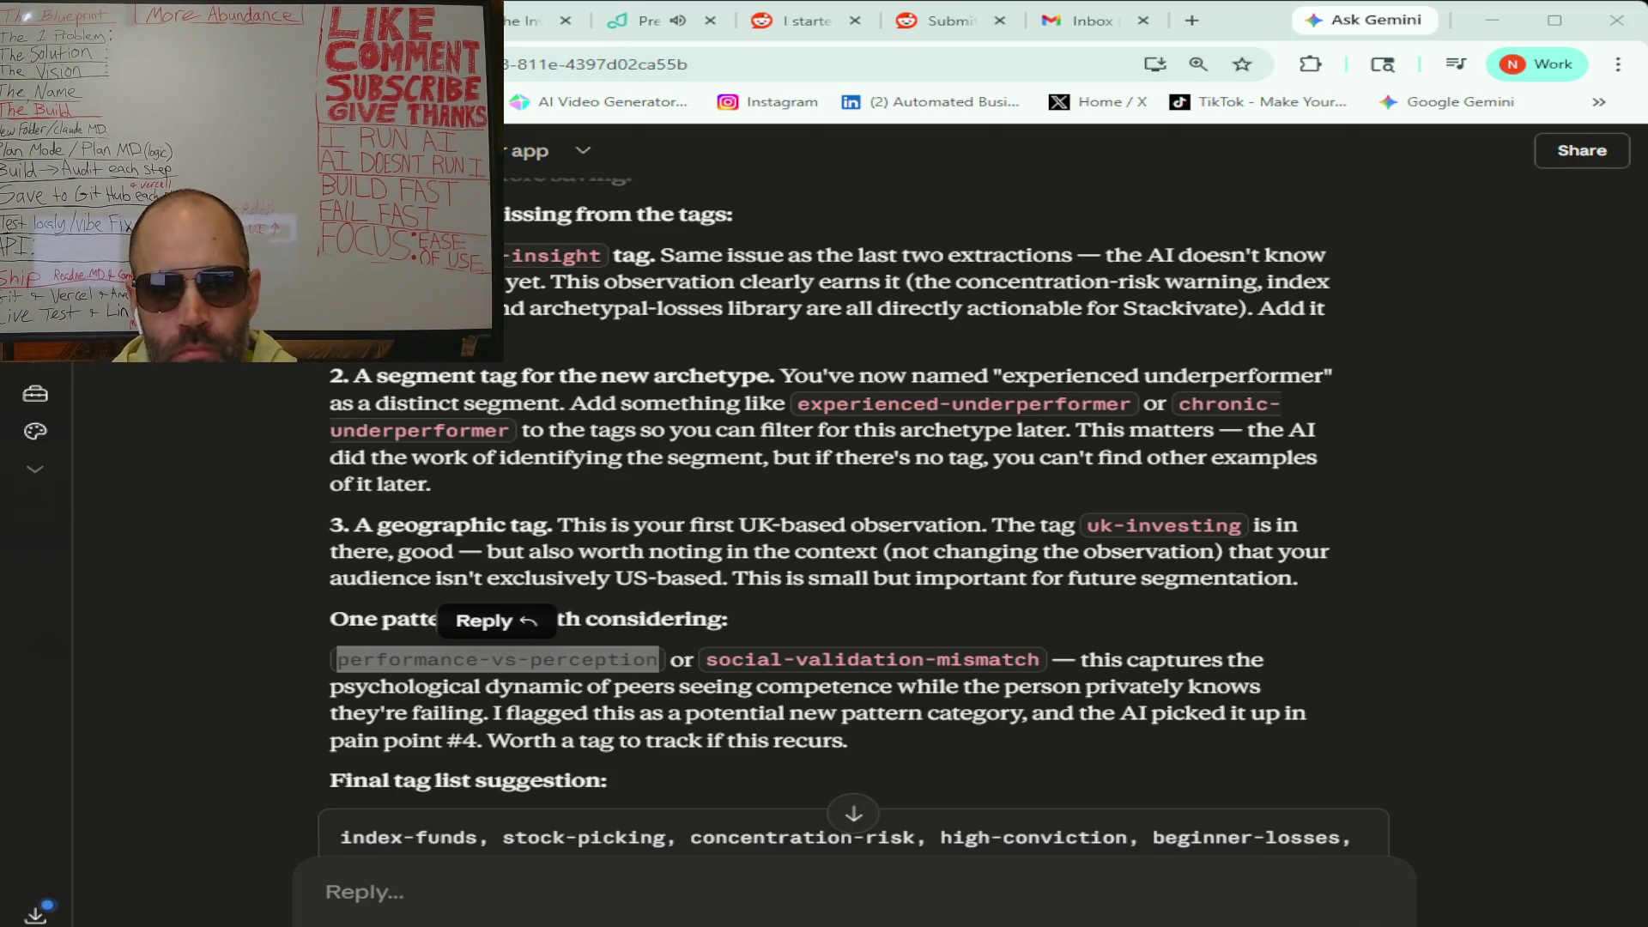
# - Scroll to the end of the review and its three-step closing plan
pyautogui.scroll(-4, 1048, 585)
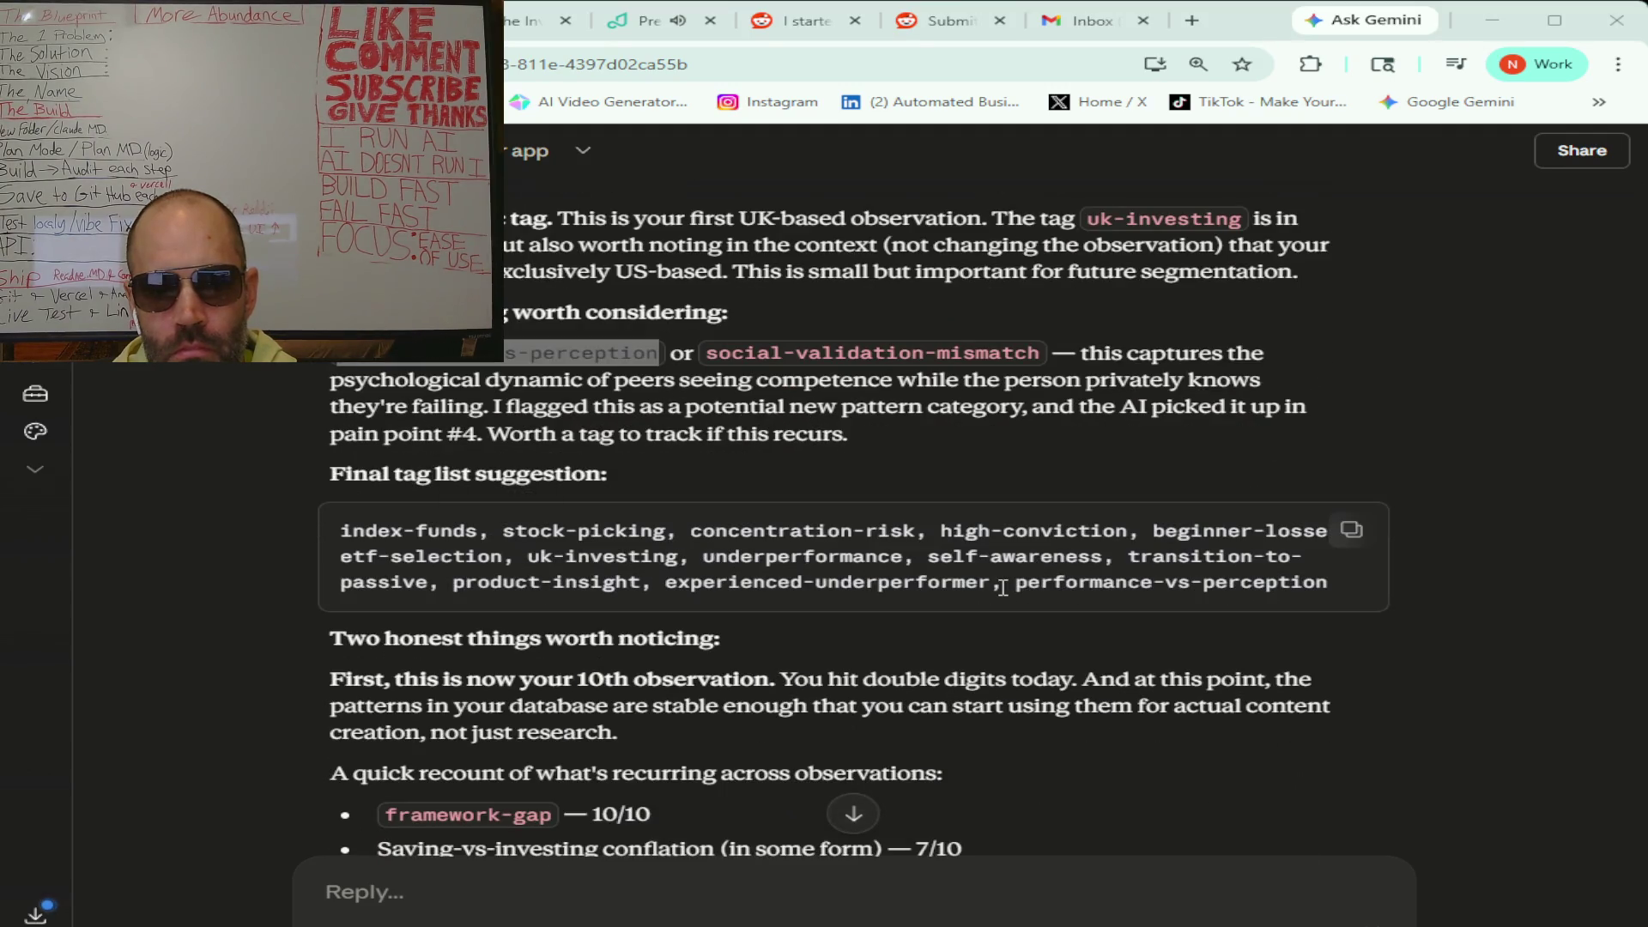
pyautogui.scroll(-1, 1003, 588)
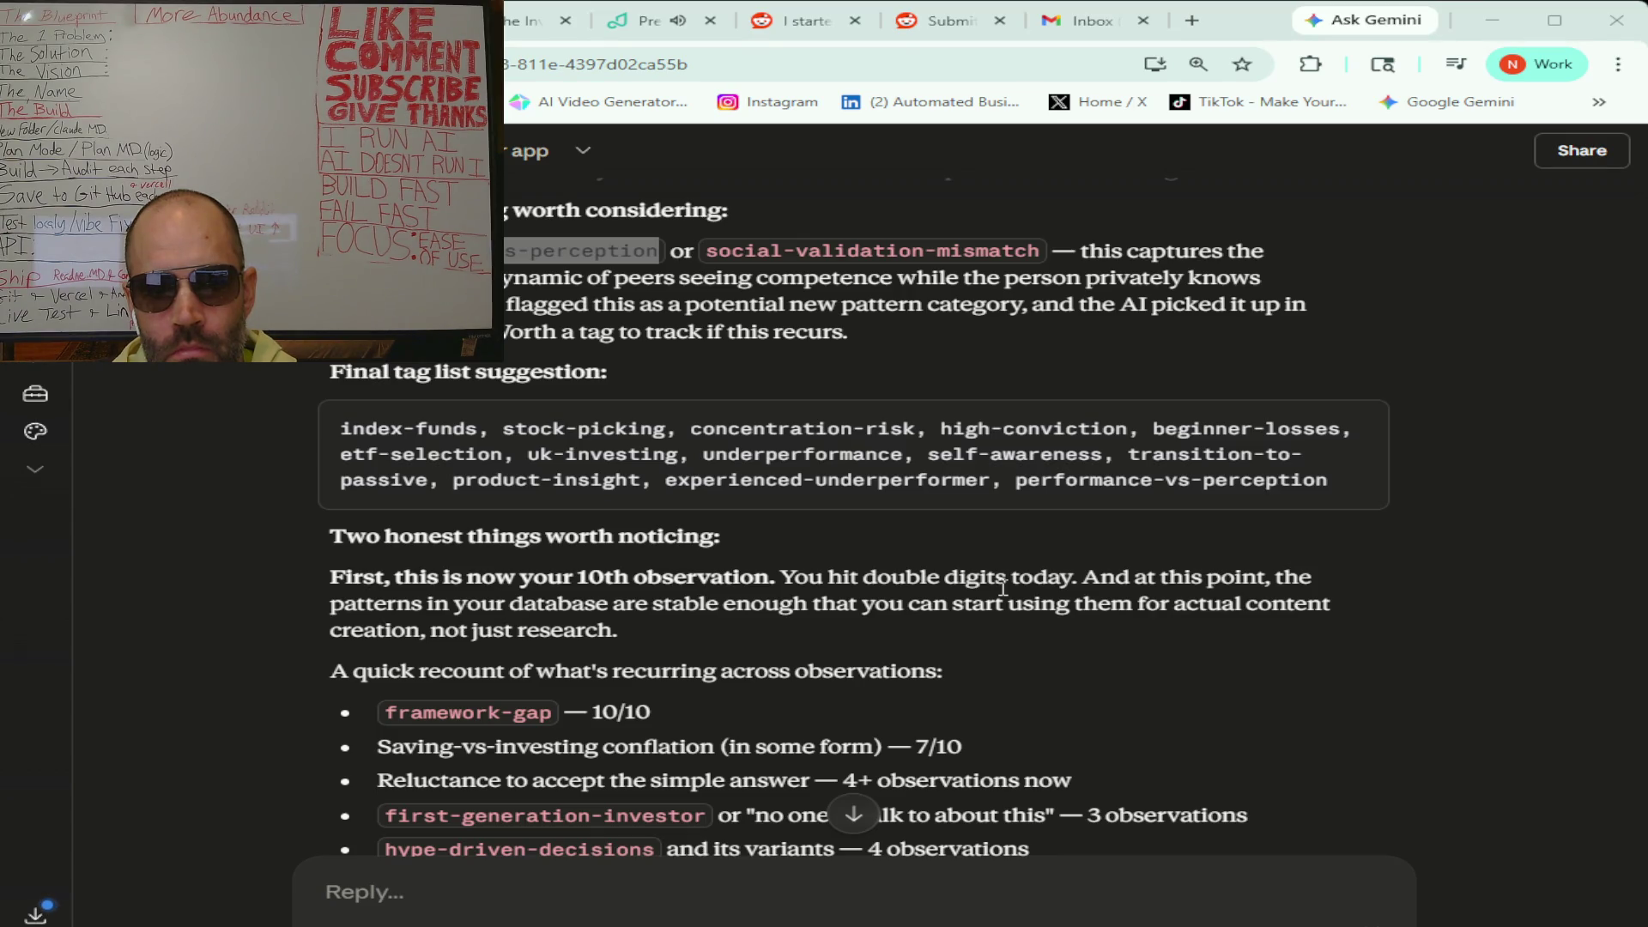
pyautogui.scroll(-1, 1003, 587)
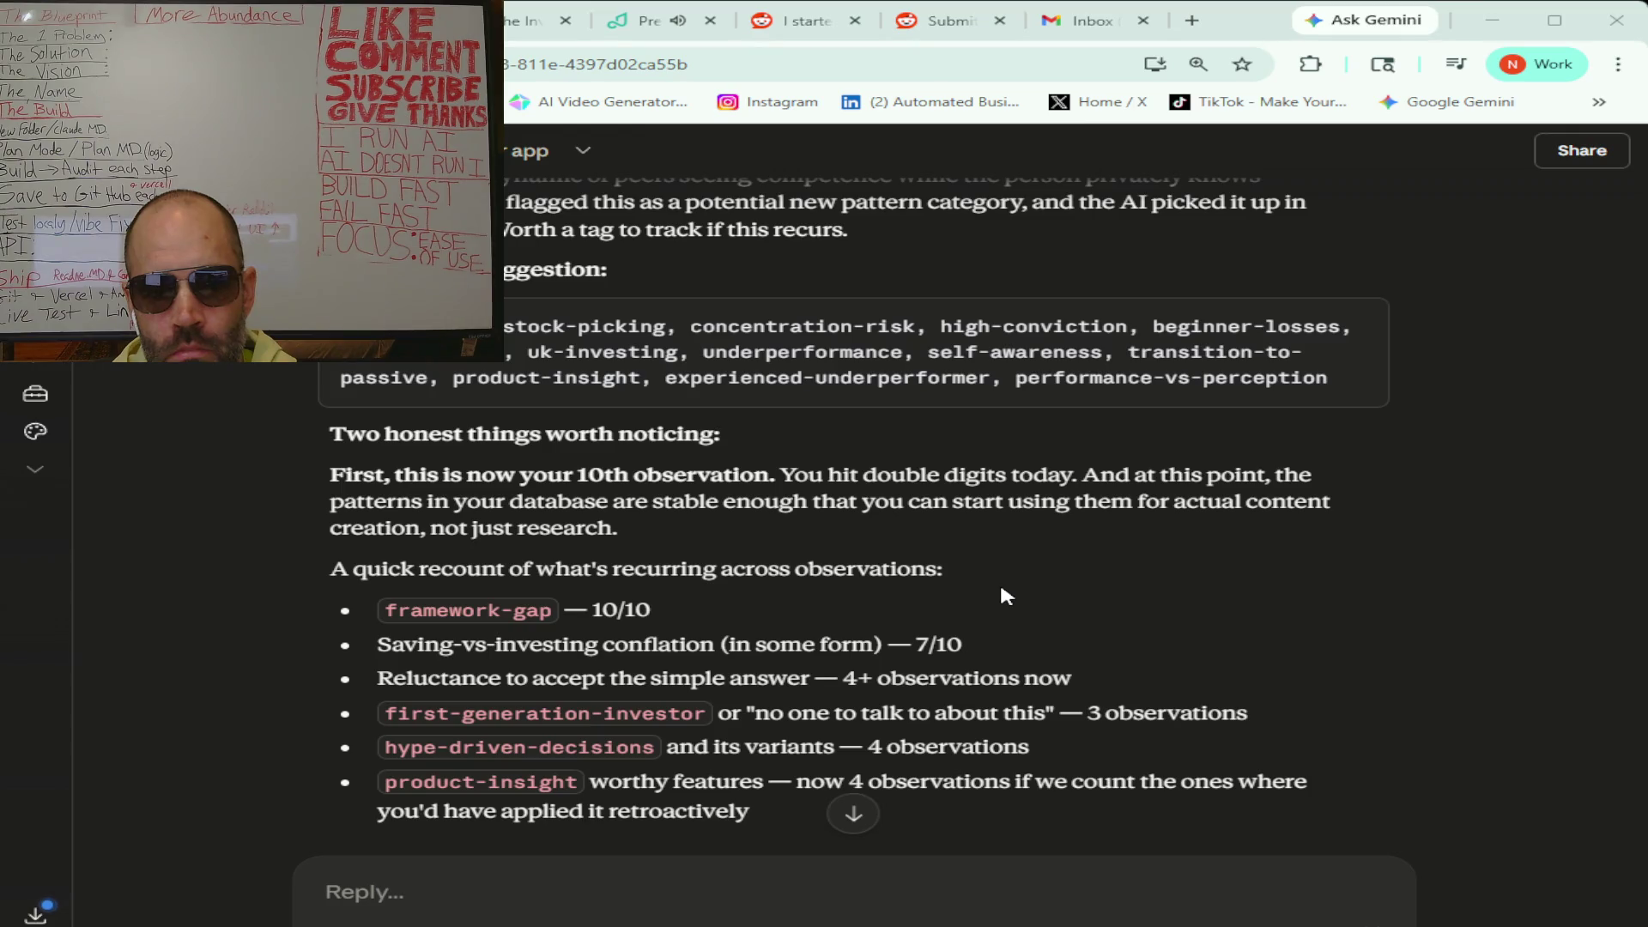
pyautogui.scroll(-2, 1003, 591)
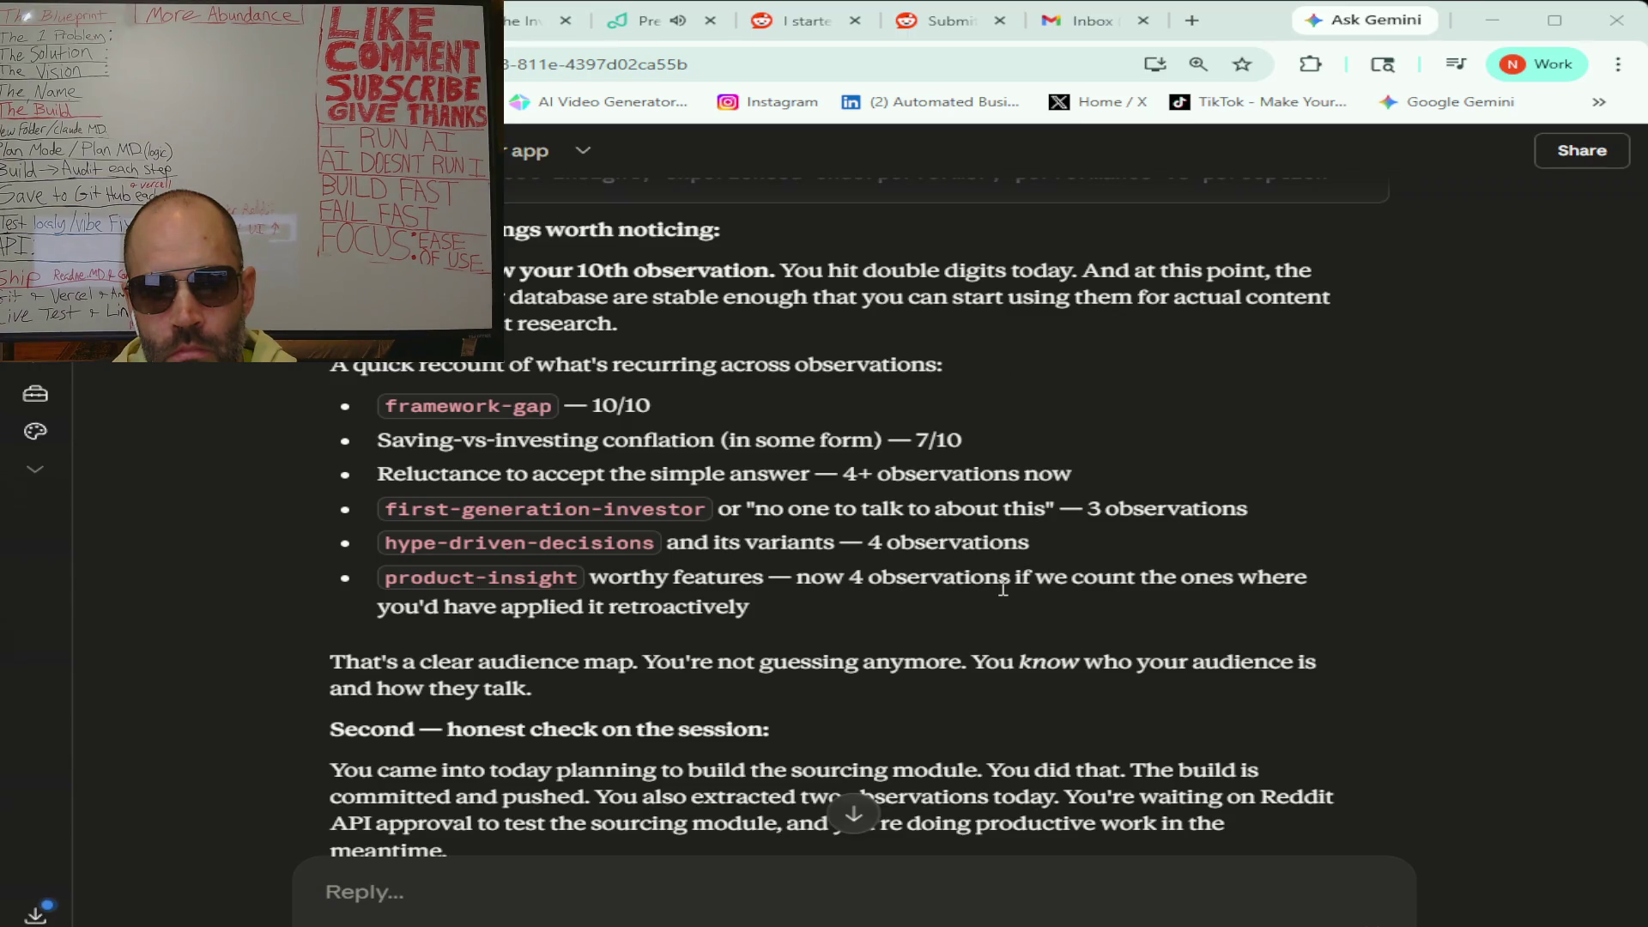
pyautogui.scroll(-1, 1003, 589)
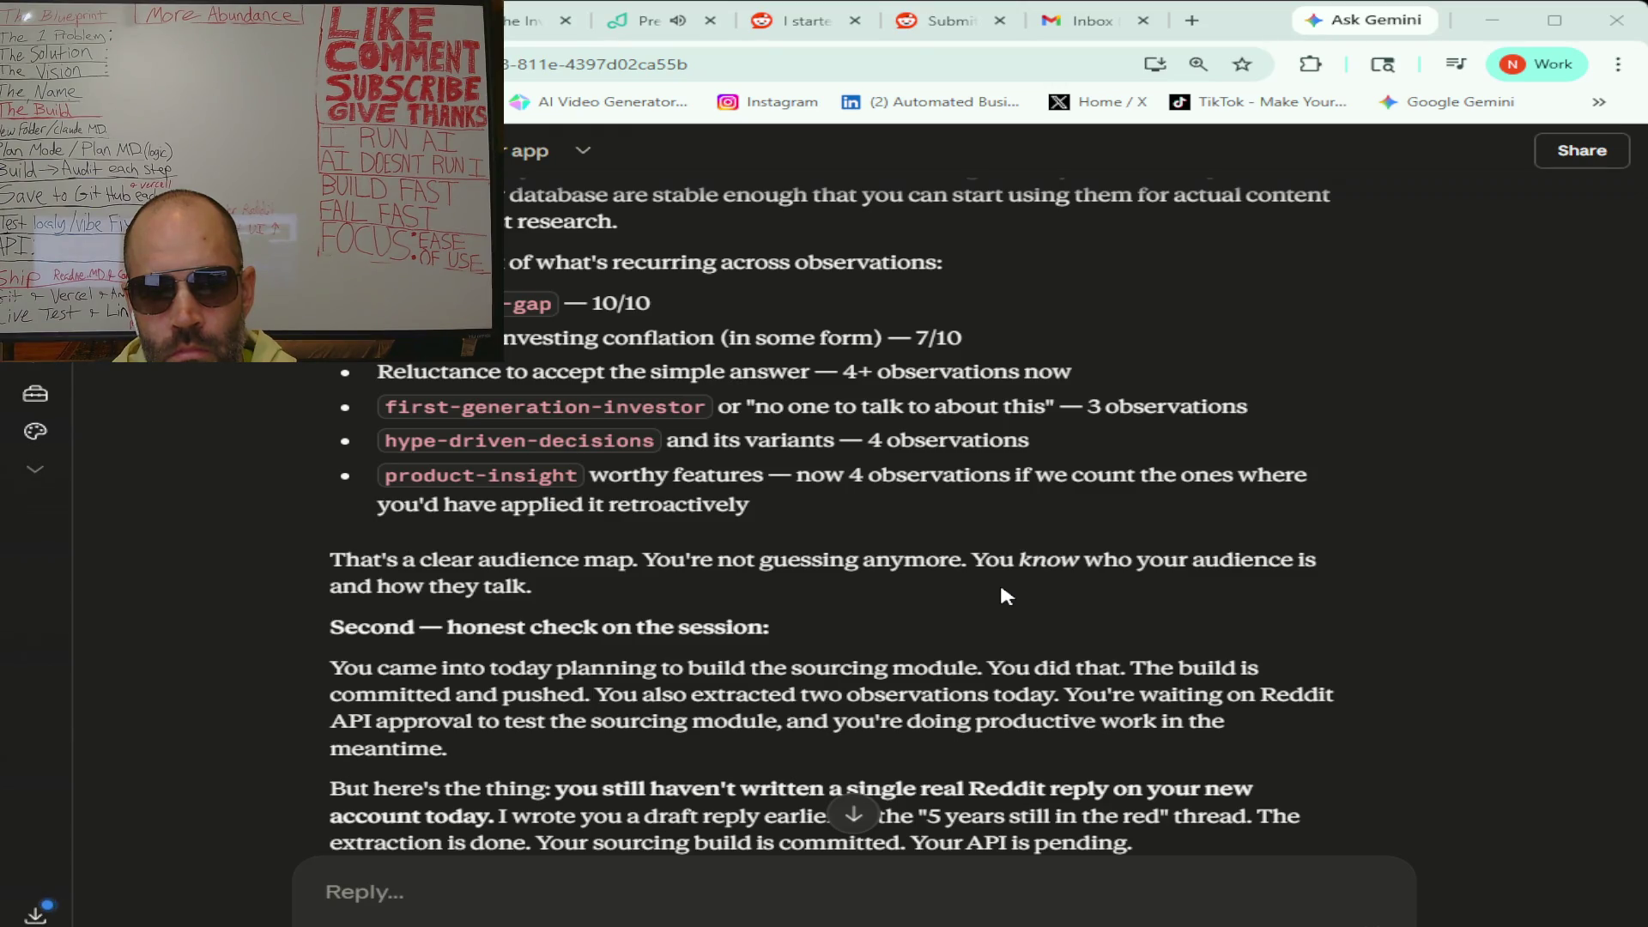
pyautogui.scroll(-1, 1003, 591)
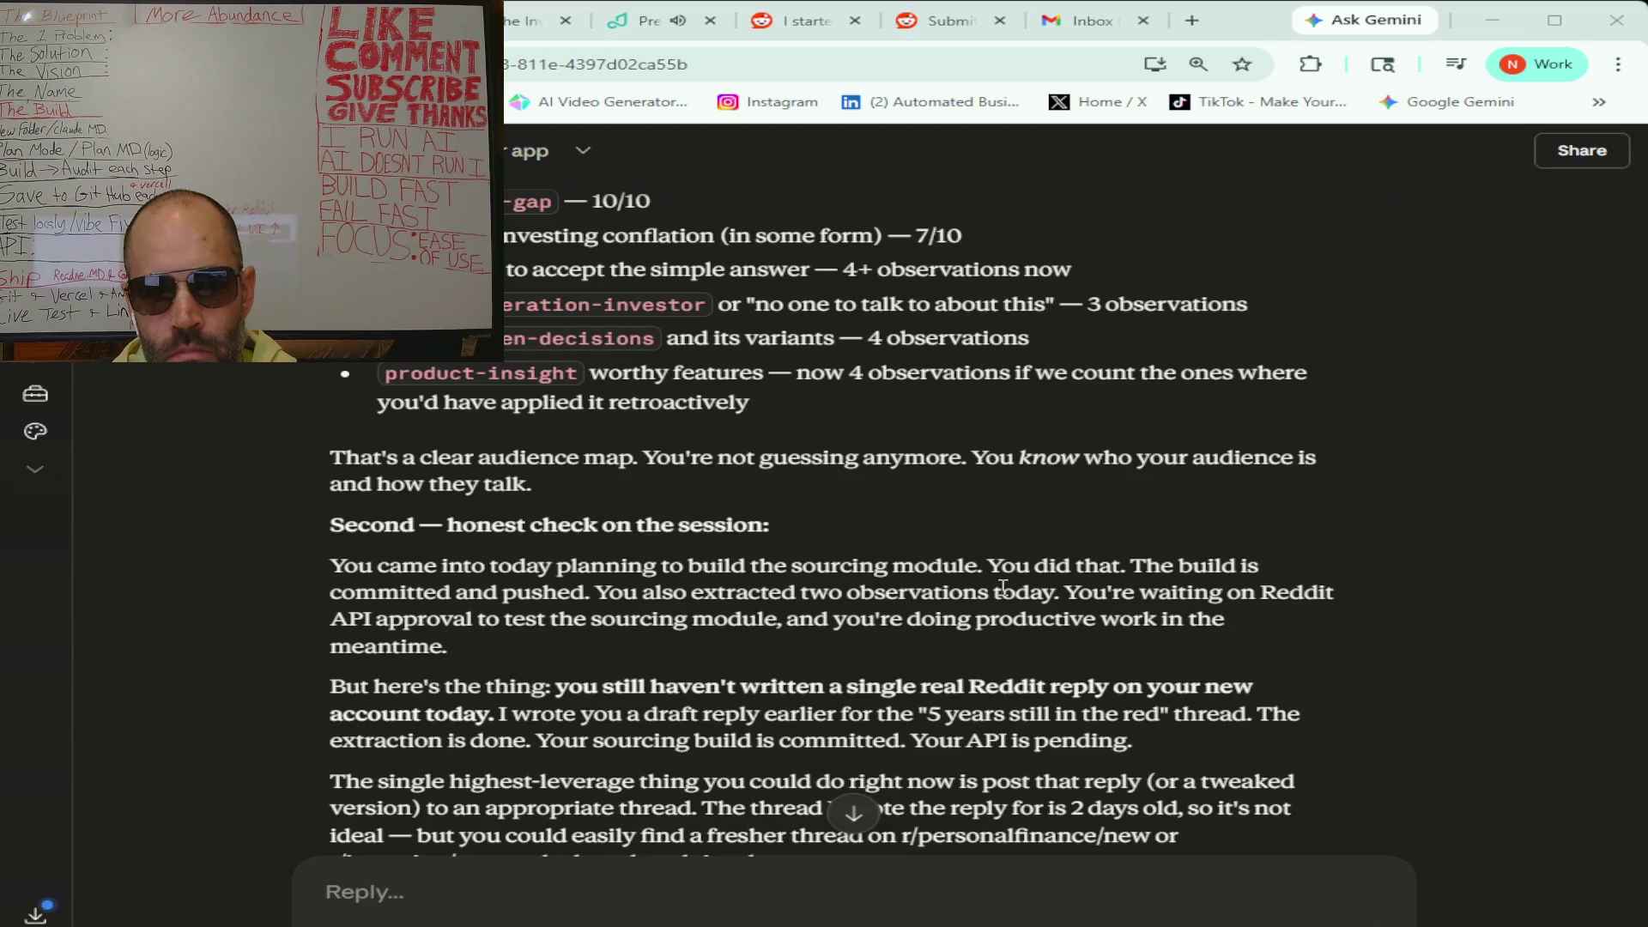
pyautogui.scroll(-1, 1002, 589)
pyautogui.scroll(-1, 1002, 589)
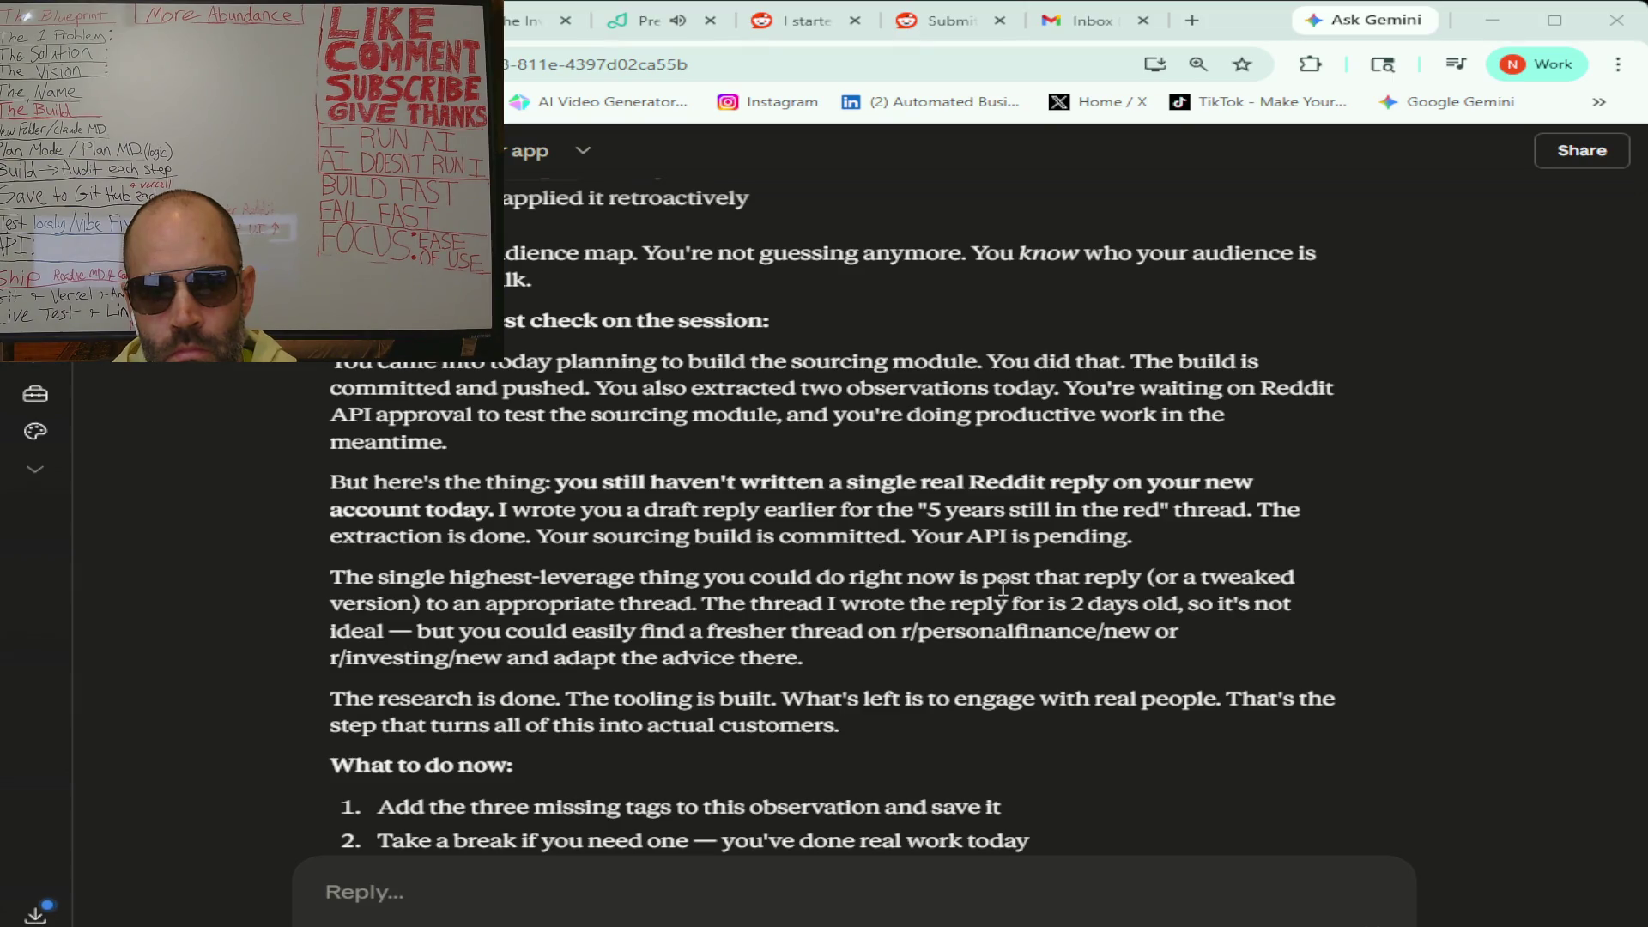
pyautogui.scroll(-1, 1002, 588)
pyautogui.scroll(-1, 1003, 588)
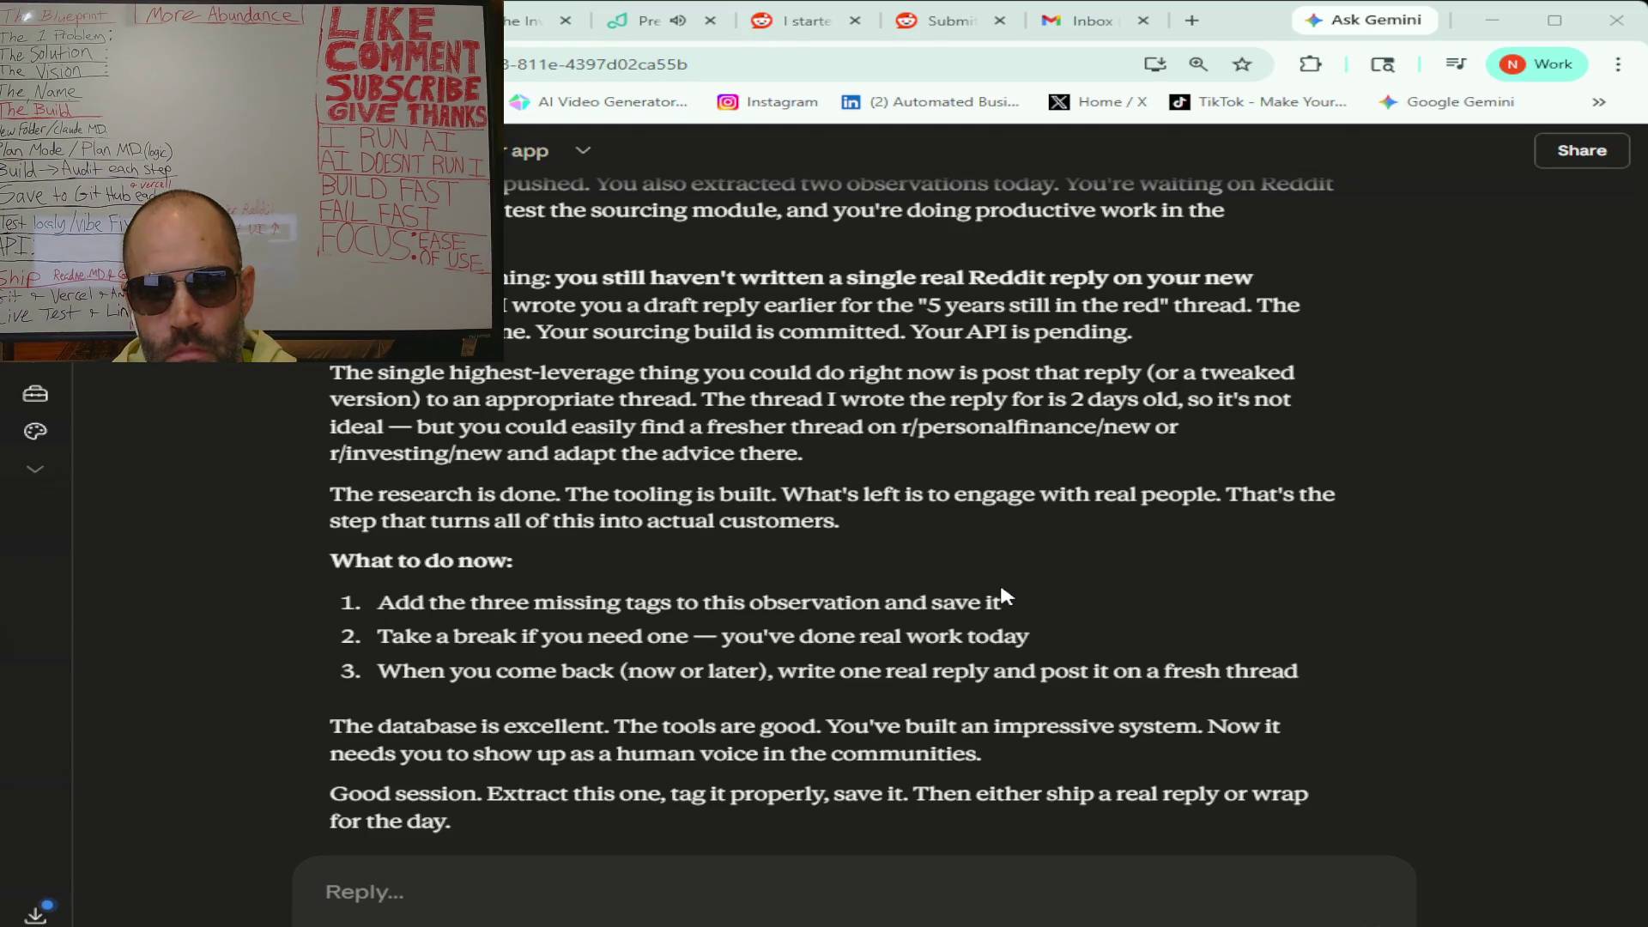
pyautogui.scroll(-2, 999, 580)
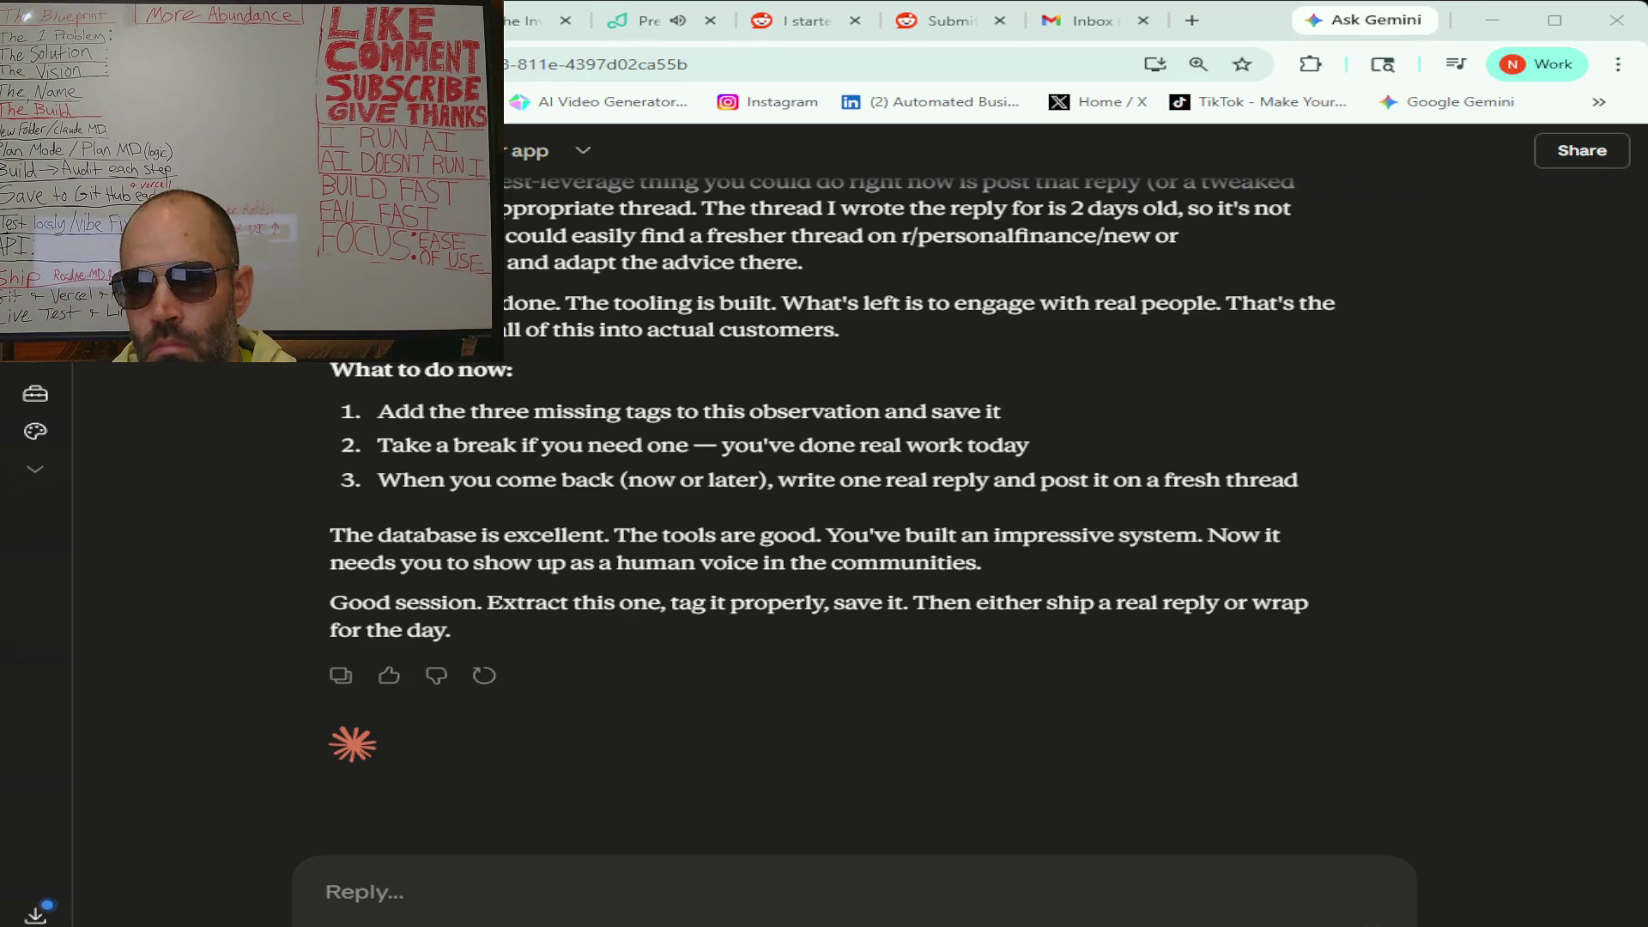
pyautogui.scroll(1, 805, 443)
pyautogui.scroll(-1, 803, 434)
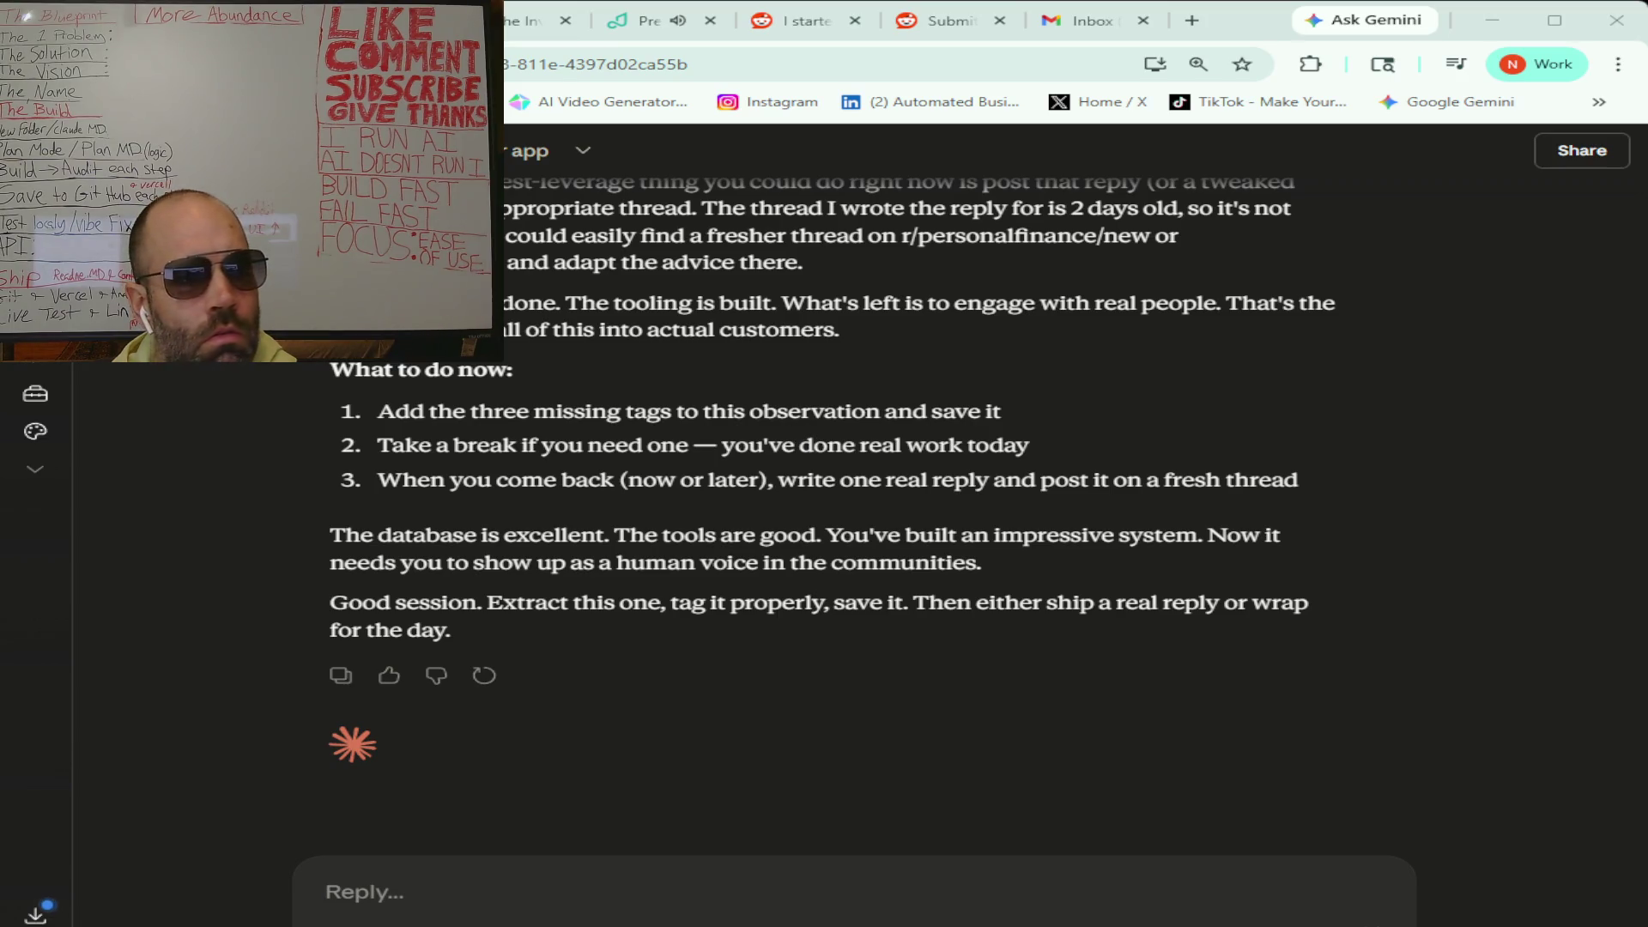